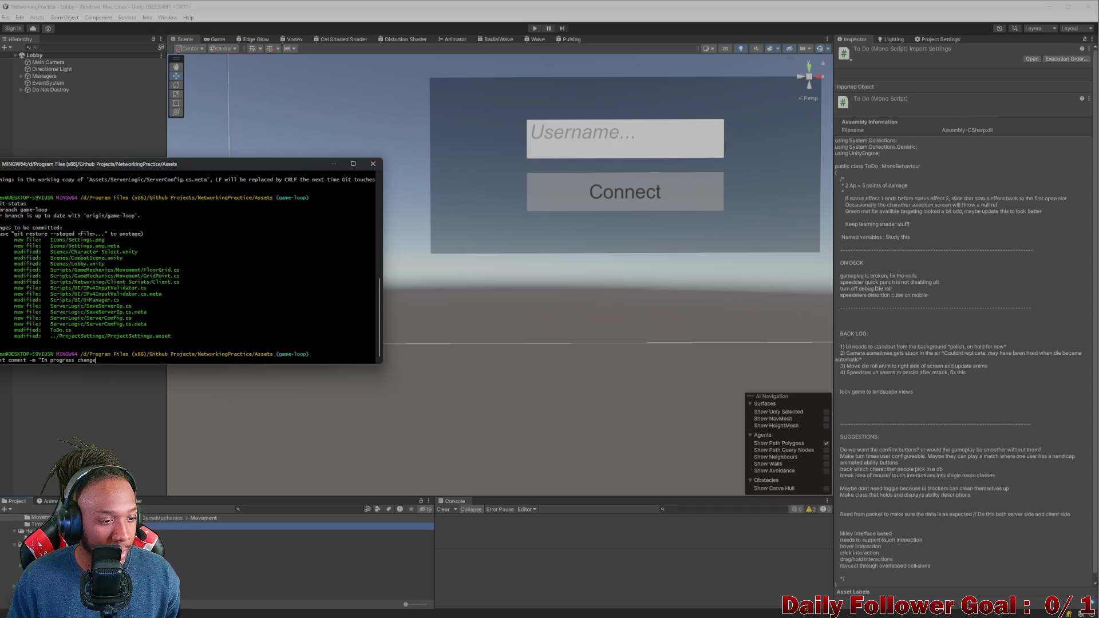
Step: Commit the changes as 'In progress changes for pre-alpha' and push them to game-loop
text(for pre-alp)
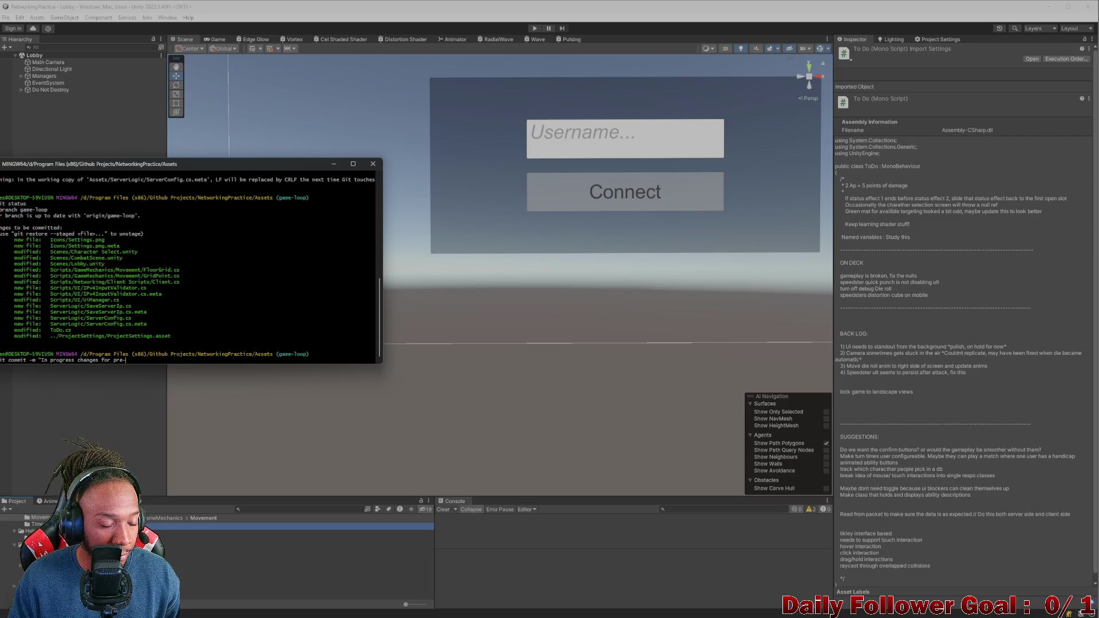
text(ha)
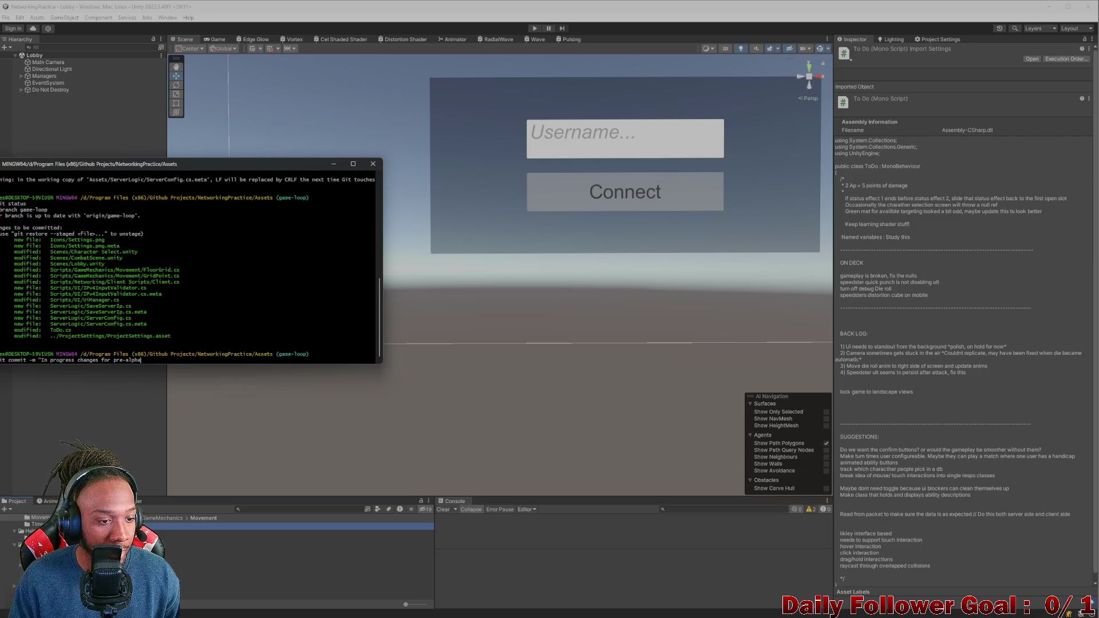
key(Return)
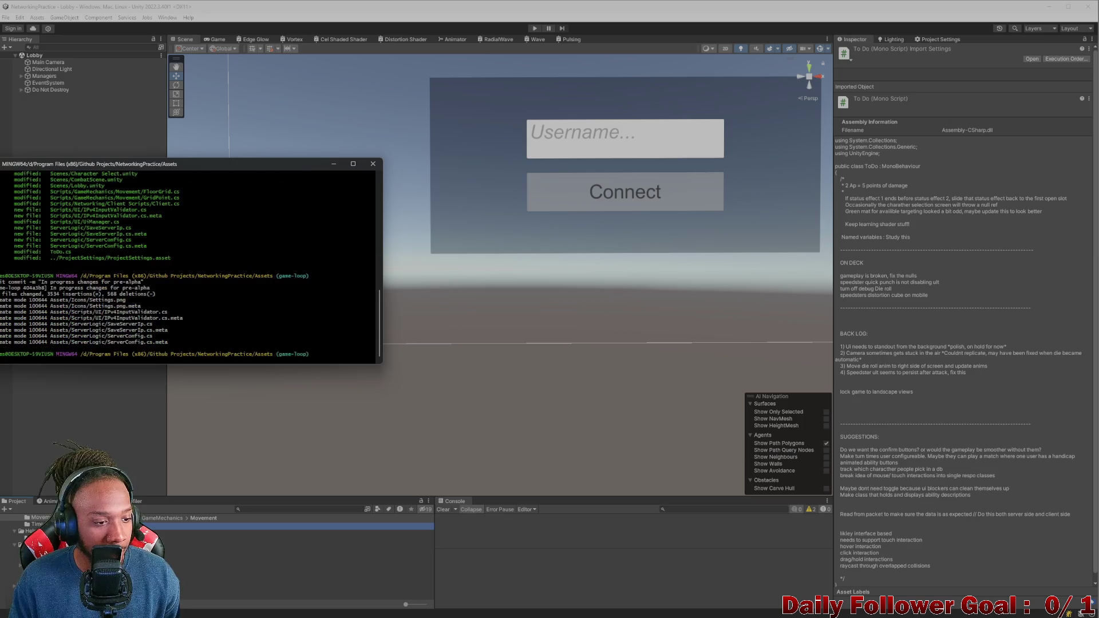
text(ush)
key(Return)
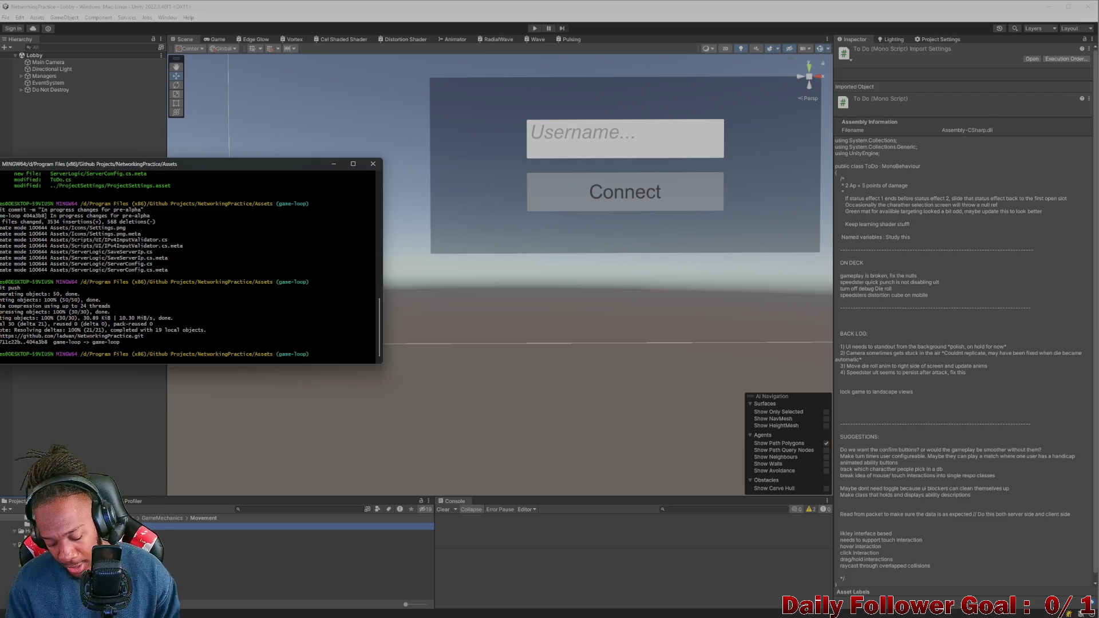
Step: List the commit history with git log, then leave the terminal
text(git)
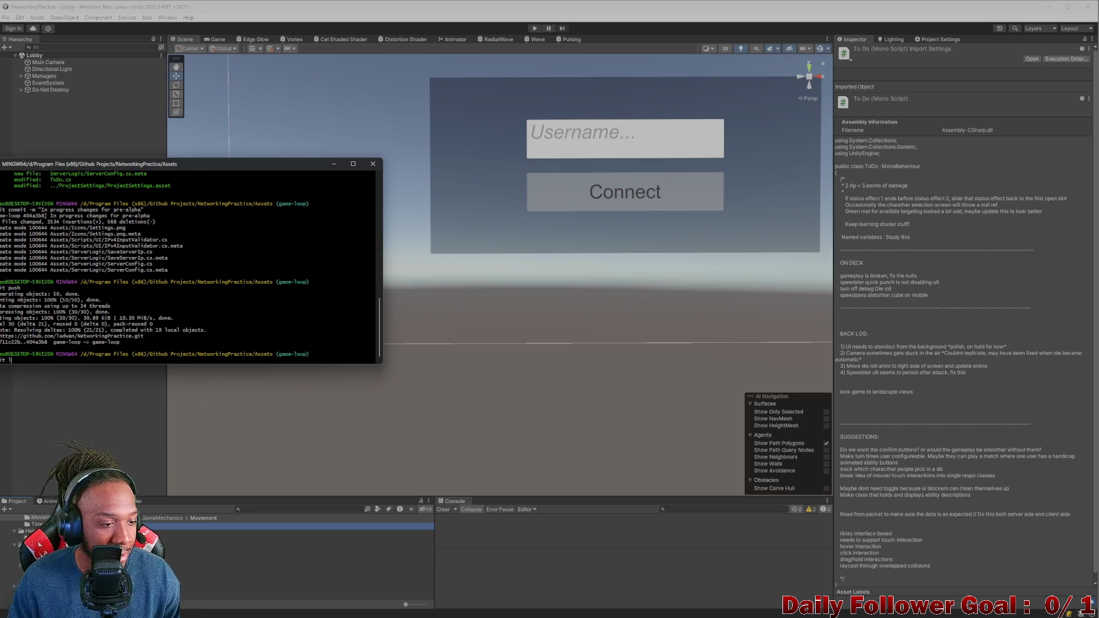
key(Return)
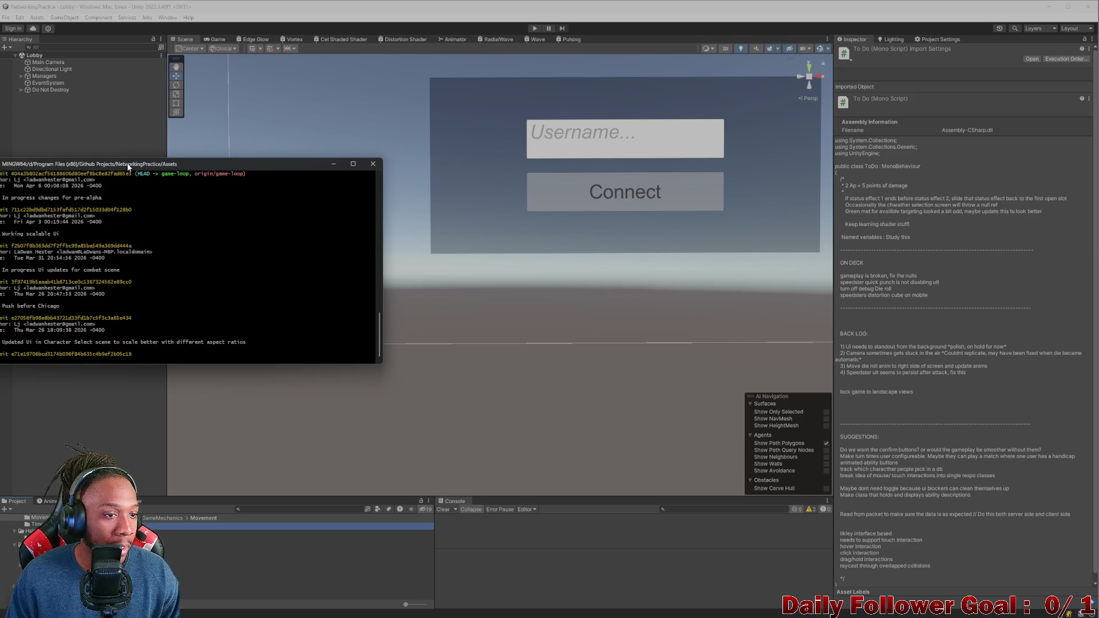
key(alt+Tab)
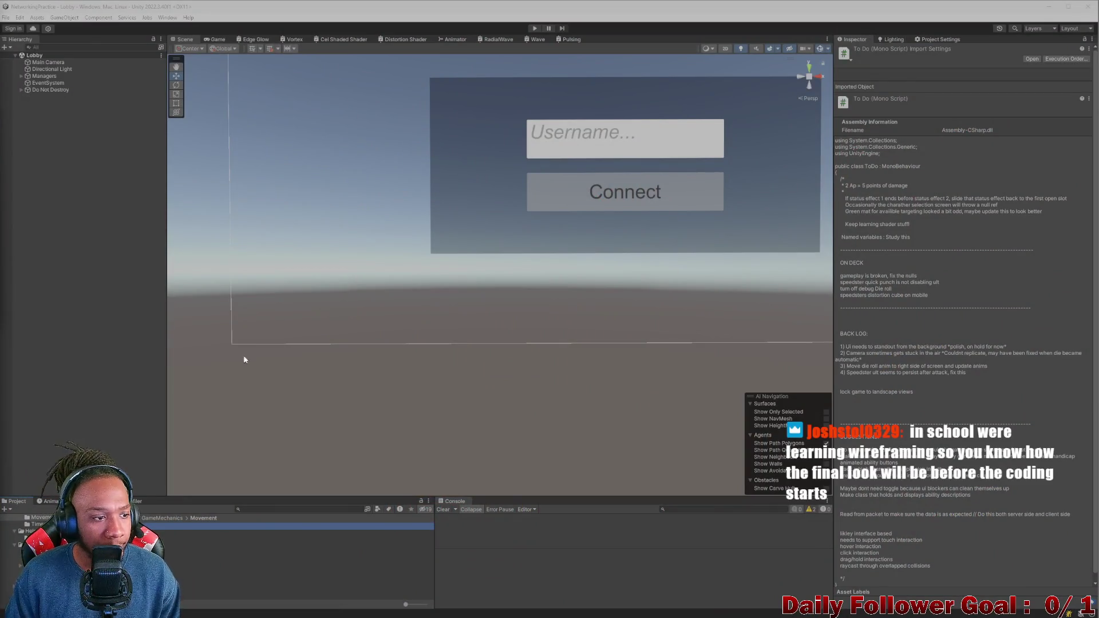
Step: Return to Unity, where a dialog asks to reload the Lobby scene changed on disk
mouse_move(692, 611)
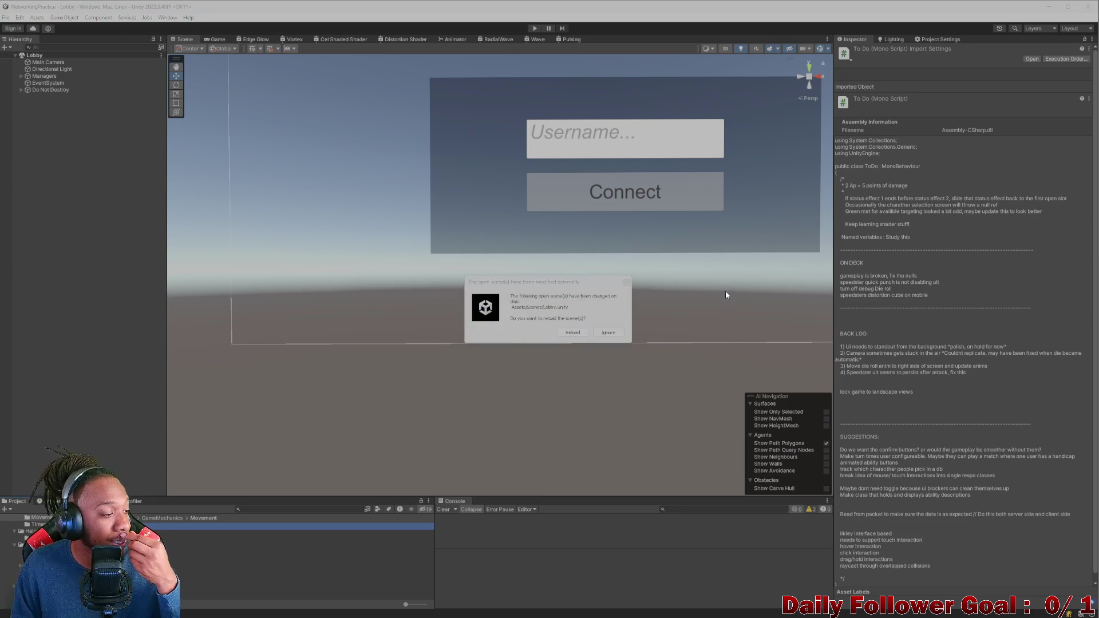
Step: Bring Unity back to the front and reload the Lobby scene from disk
key(alt+Tab)
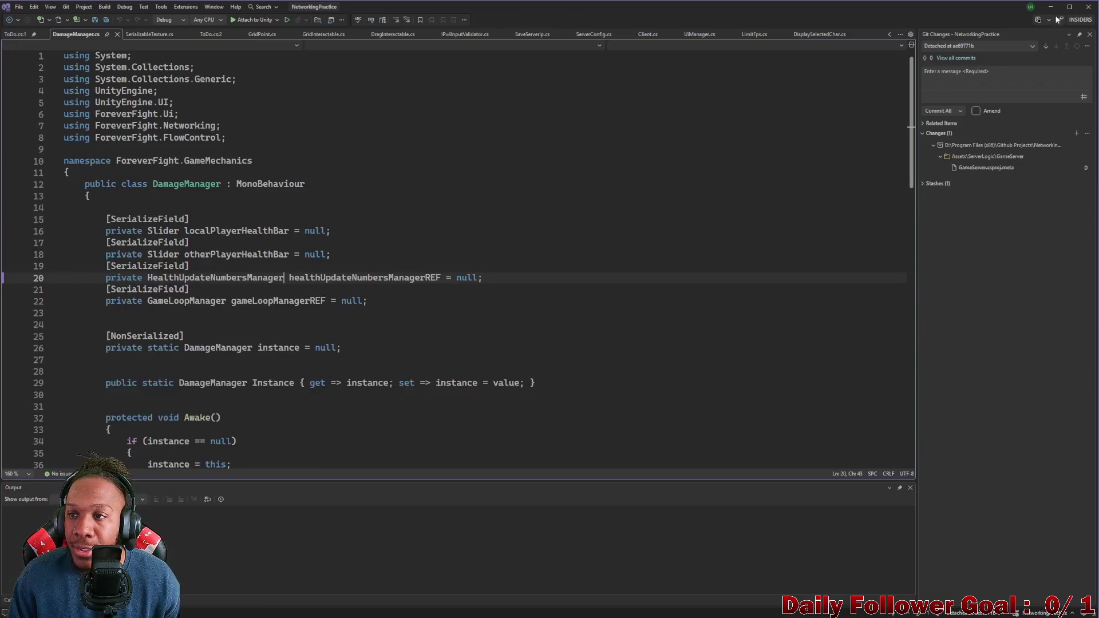
click(1047, 8)
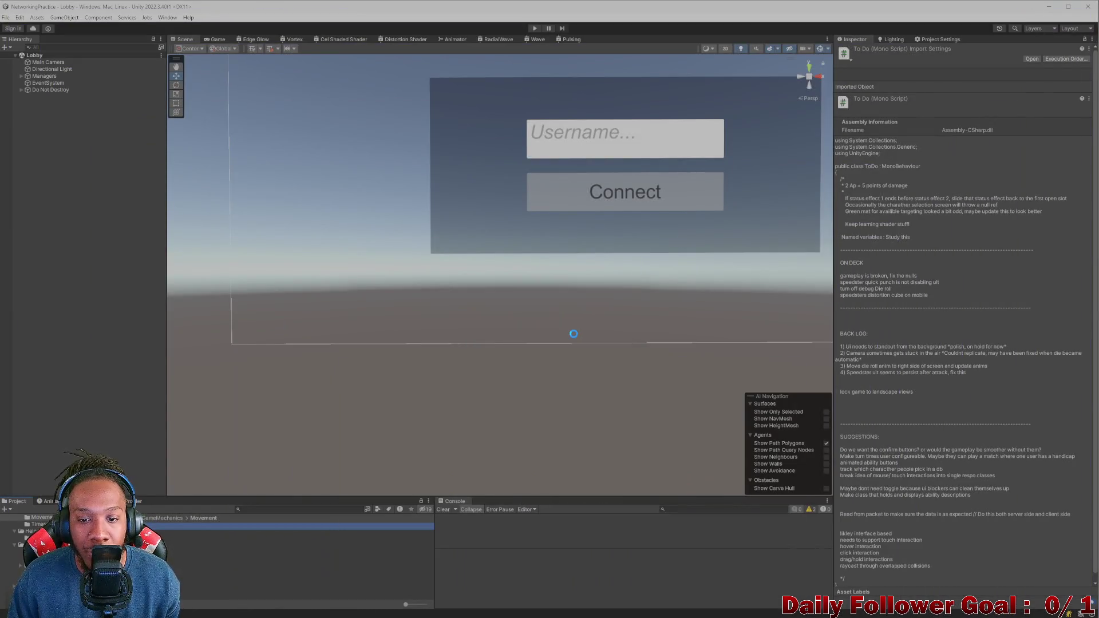
click(319, 509)
Step: Search the Project panel for 'comba' and open Combat Scene
scroll(618, 294, down, 5)
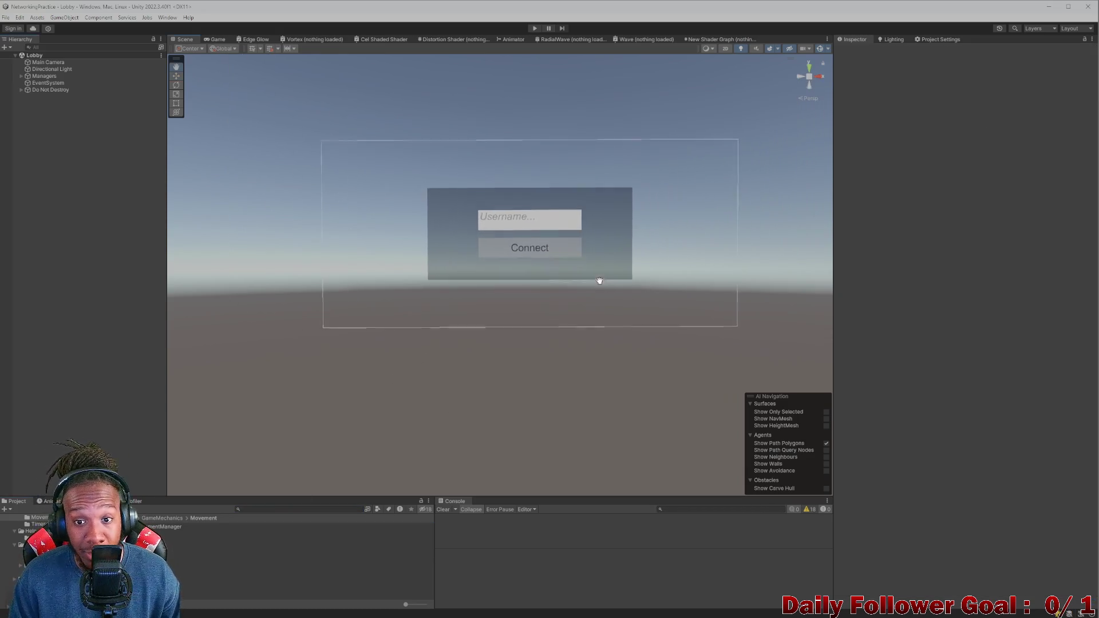
click(278, 510)
text(conn)
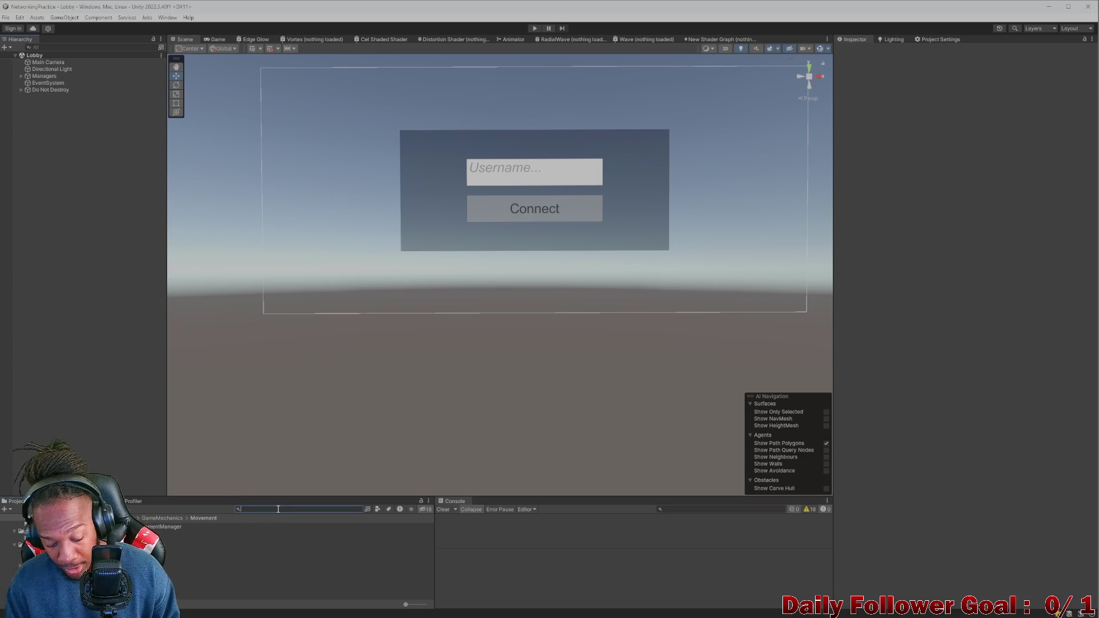
key(BackSpace)
key(BackSpace)
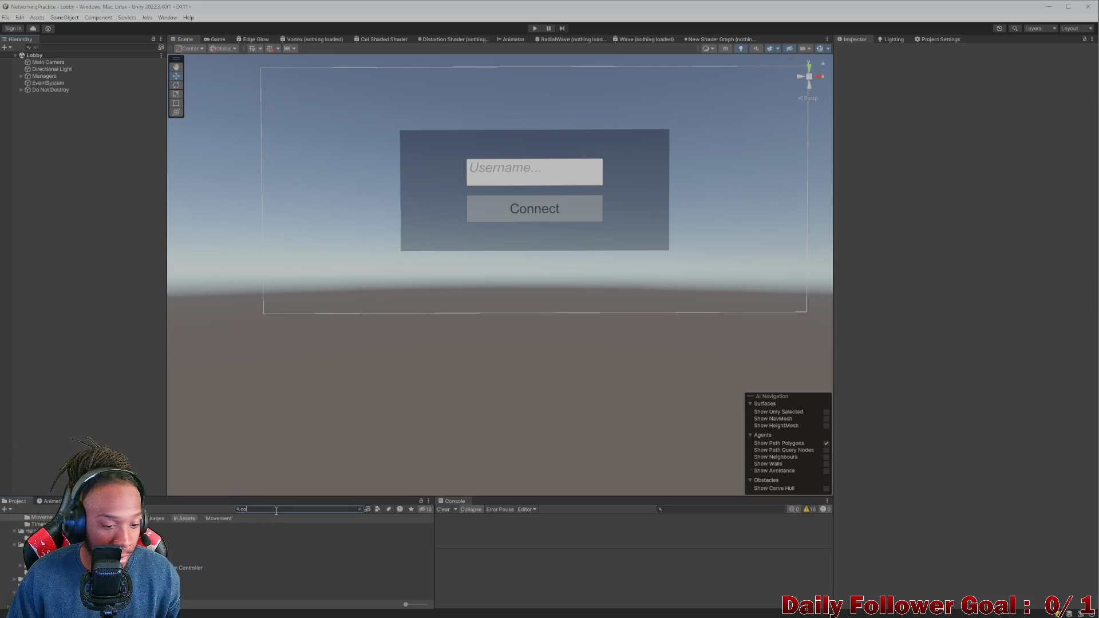
text(mba)
key(Down)
key(Return)
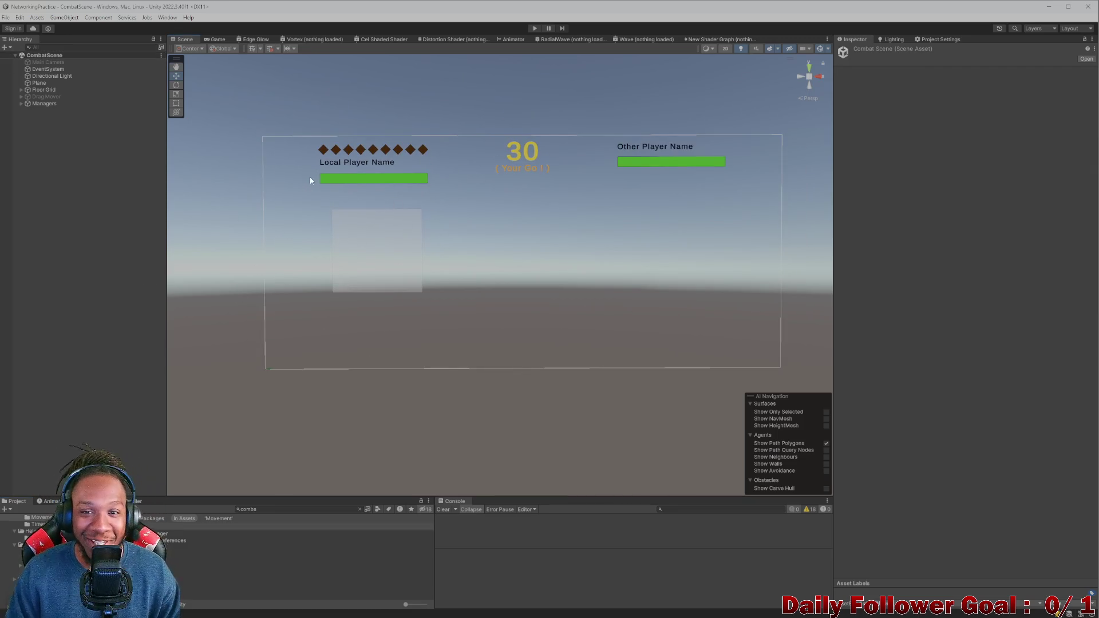
Step: Filter the Hierarchy for 'health', select Health Update Numbers - Holder, then clear the filter
click(80, 48)
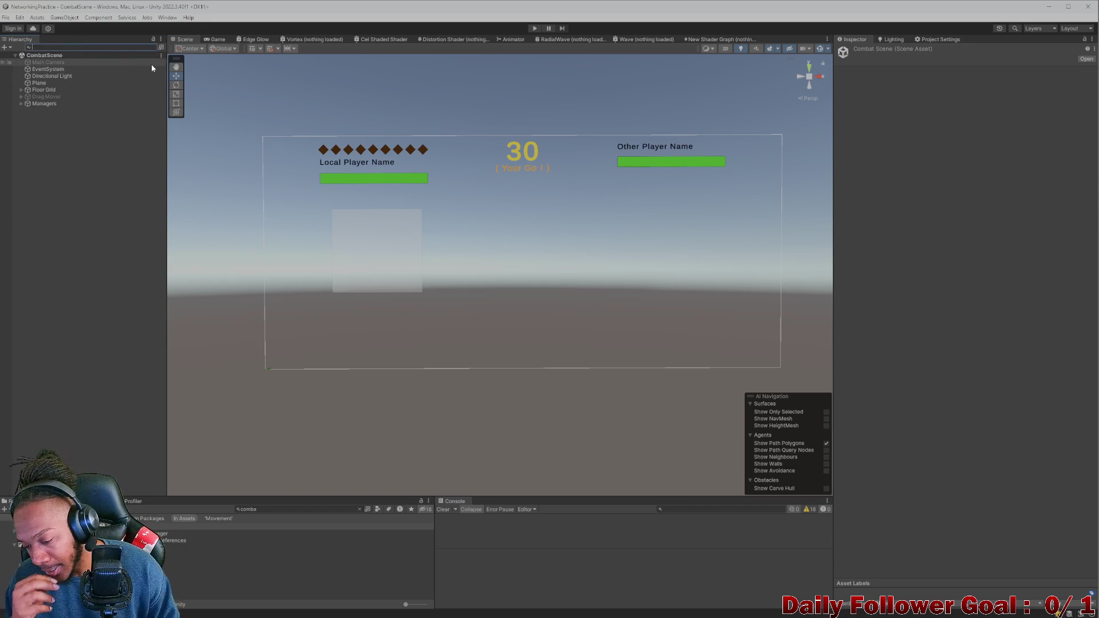
text(health)
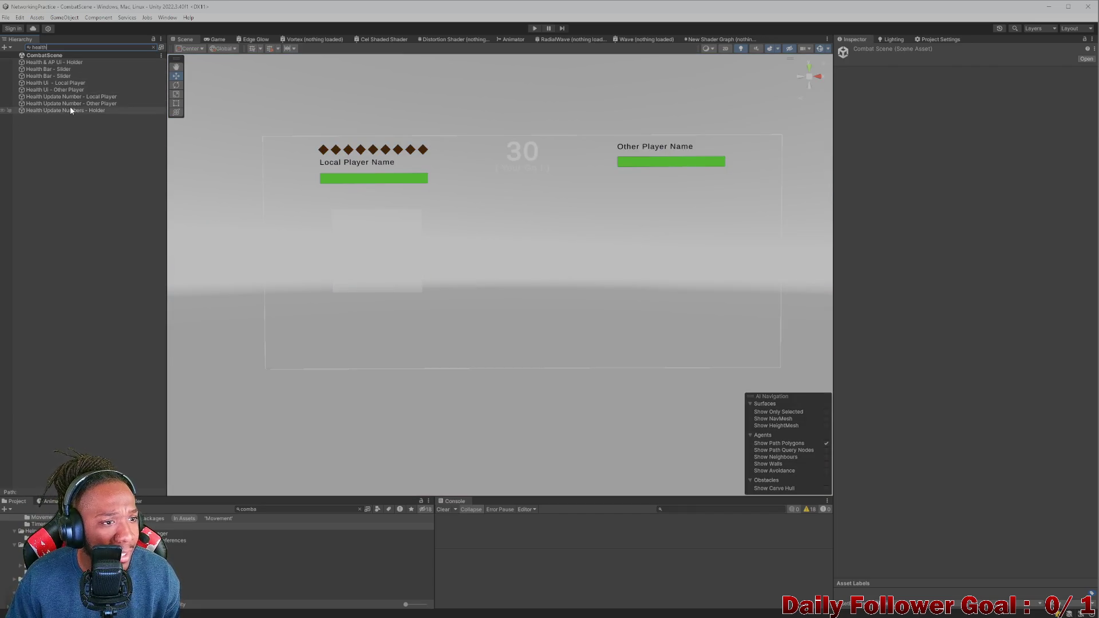
click(69, 109)
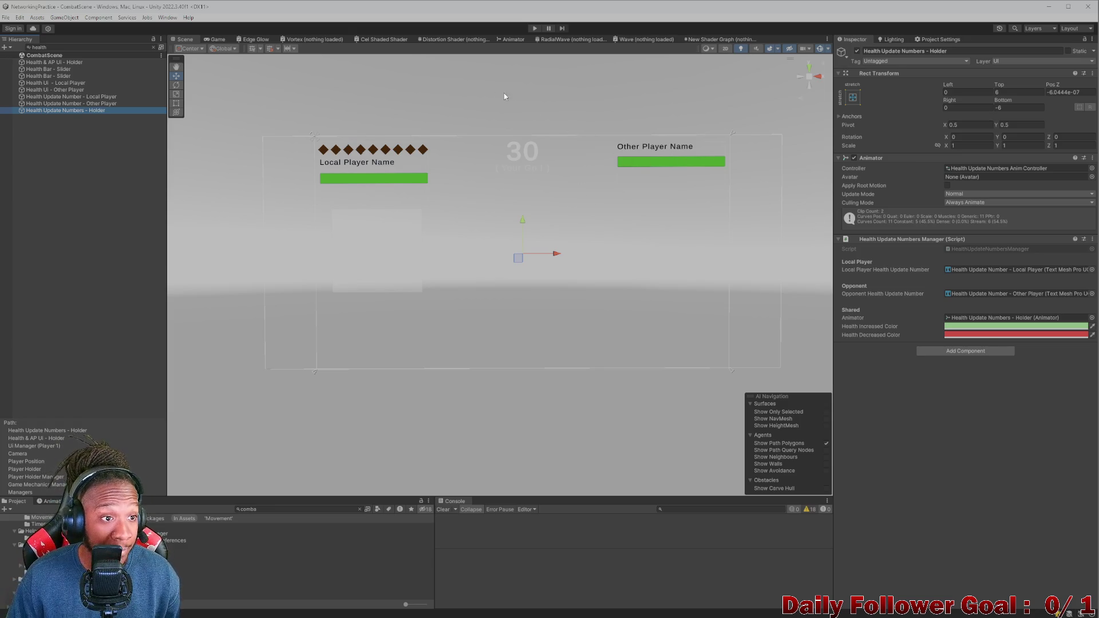
click(153, 47)
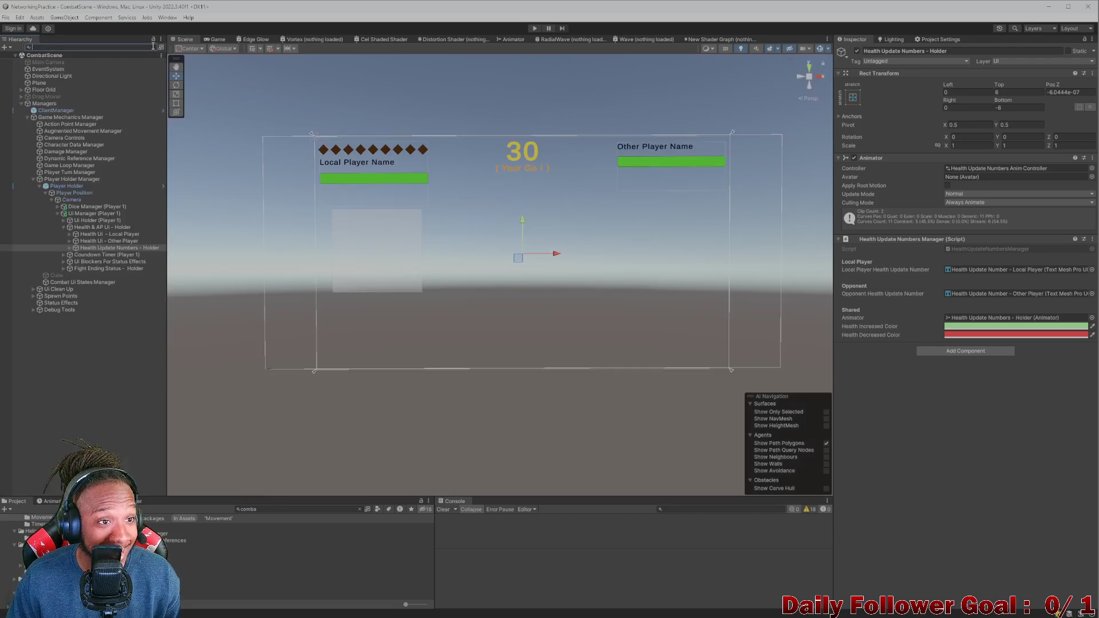
click(93, 241)
click(104, 234)
click(101, 227)
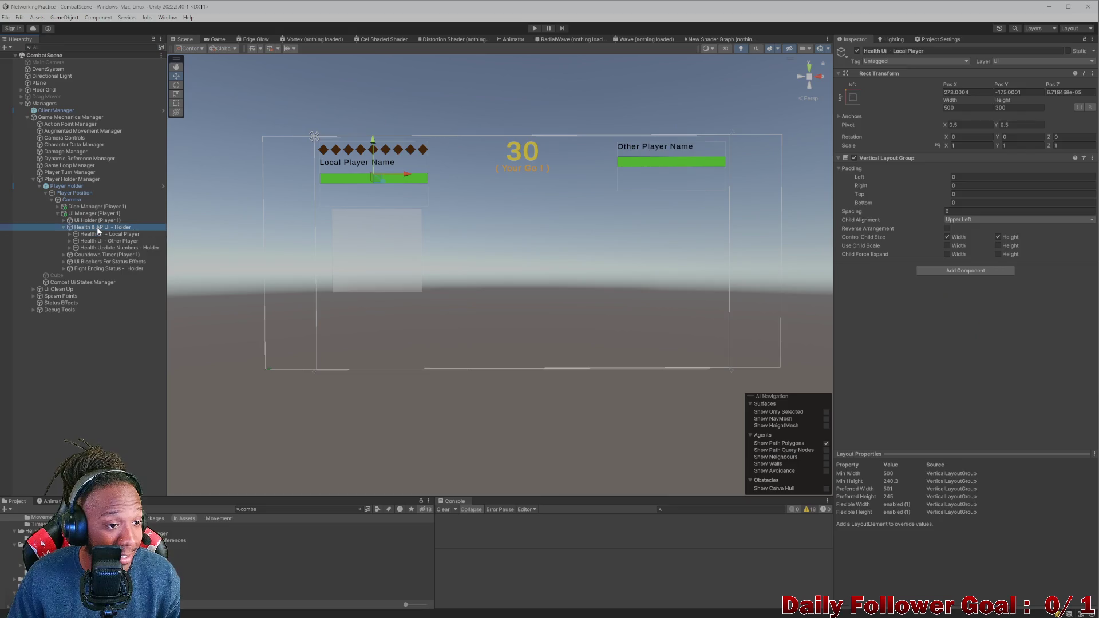
click(101, 234)
click(104, 241)
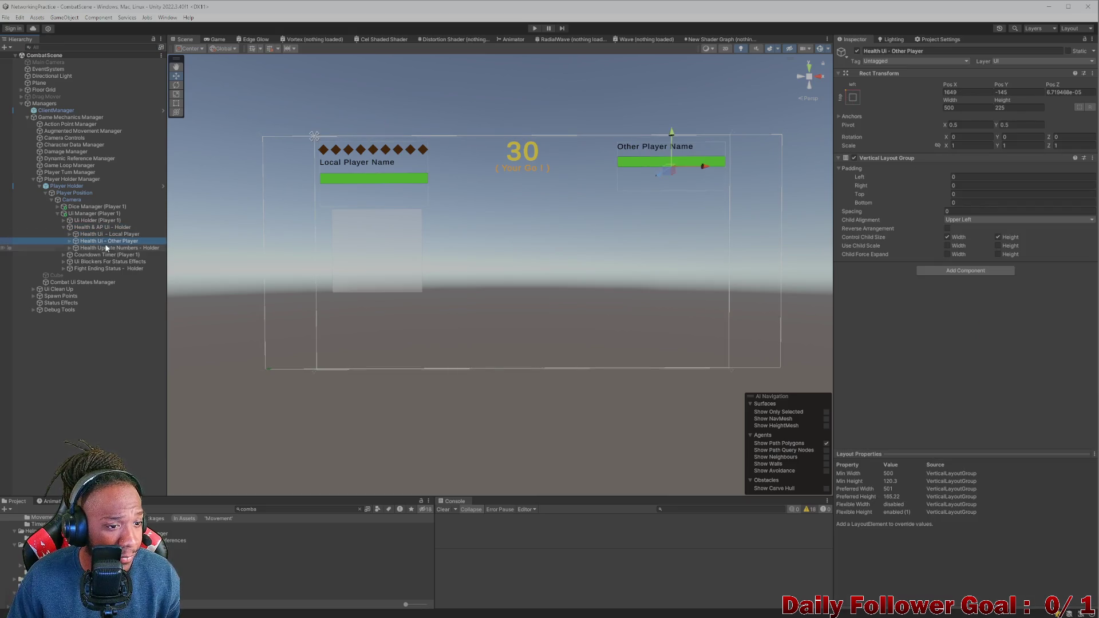
click(107, 248)
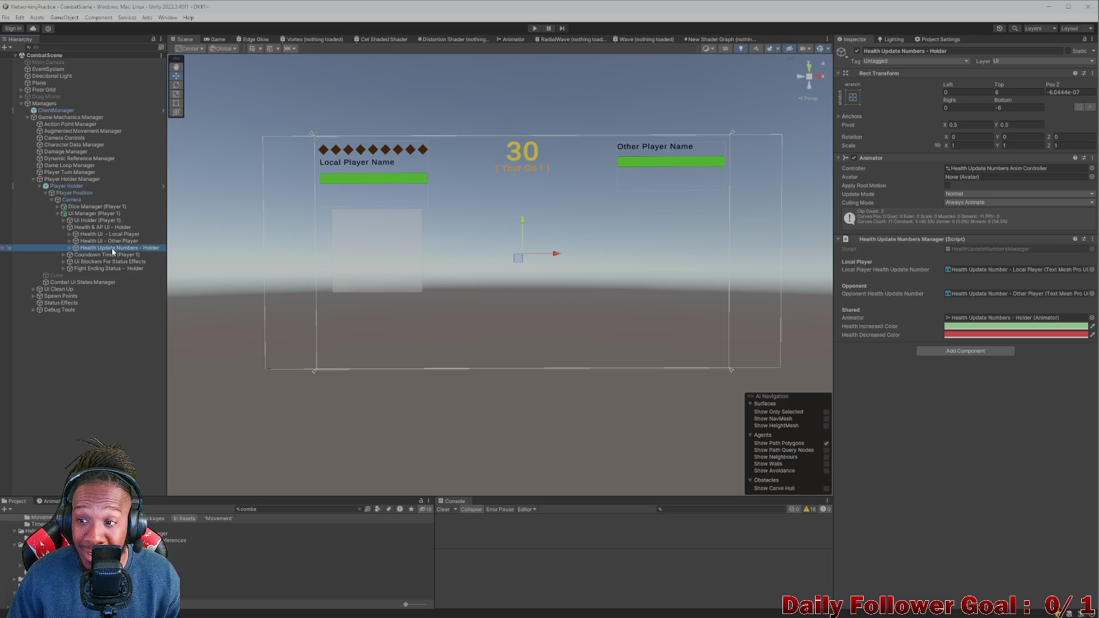
click(70, 234)
click(70, 235)
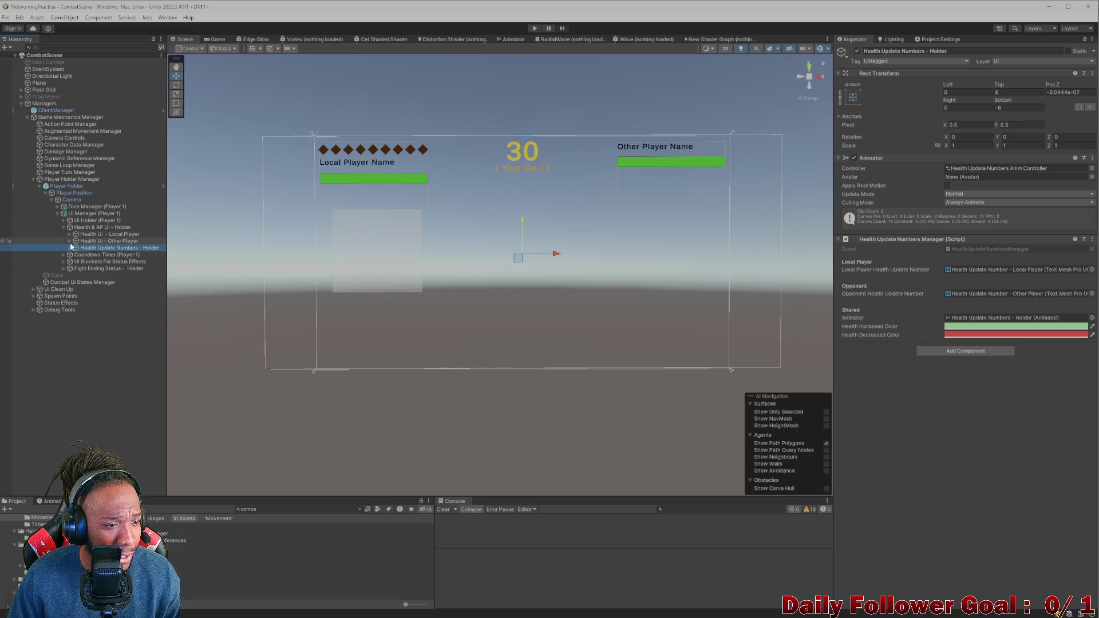
click(70, 240)
click(69, 240)
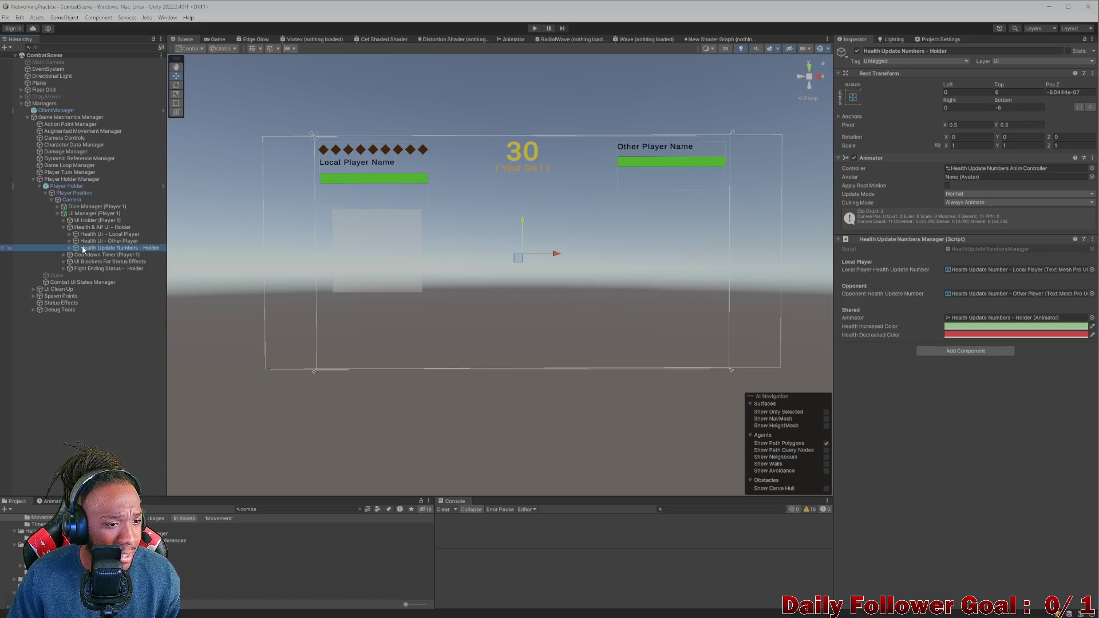
click(69, 248)
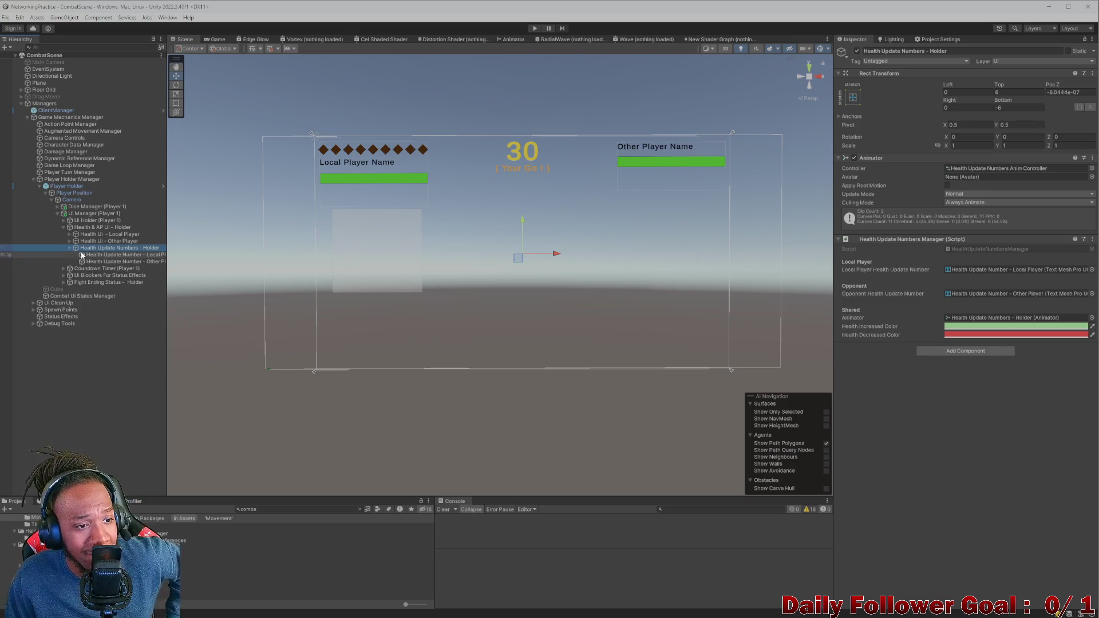
click(89, 255)
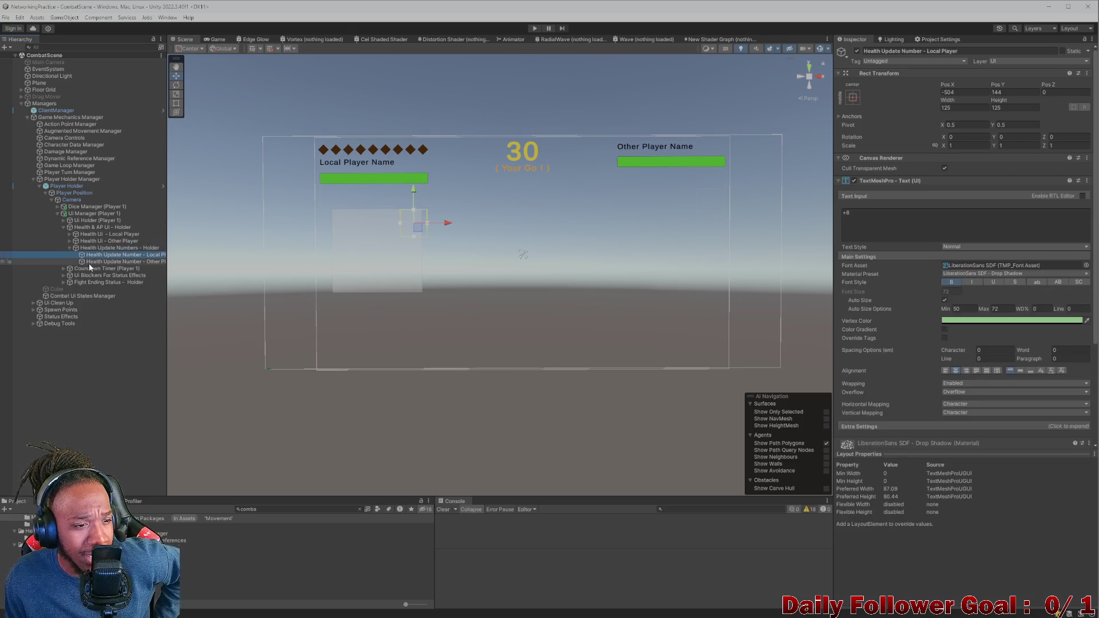
click(98, 262)
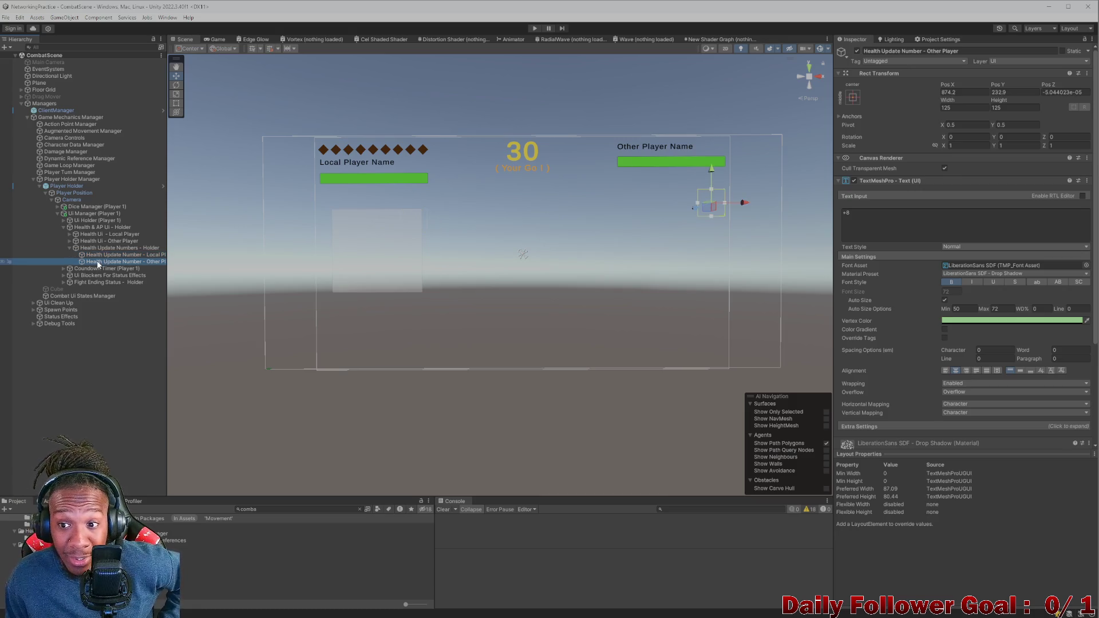
click(103, 250)
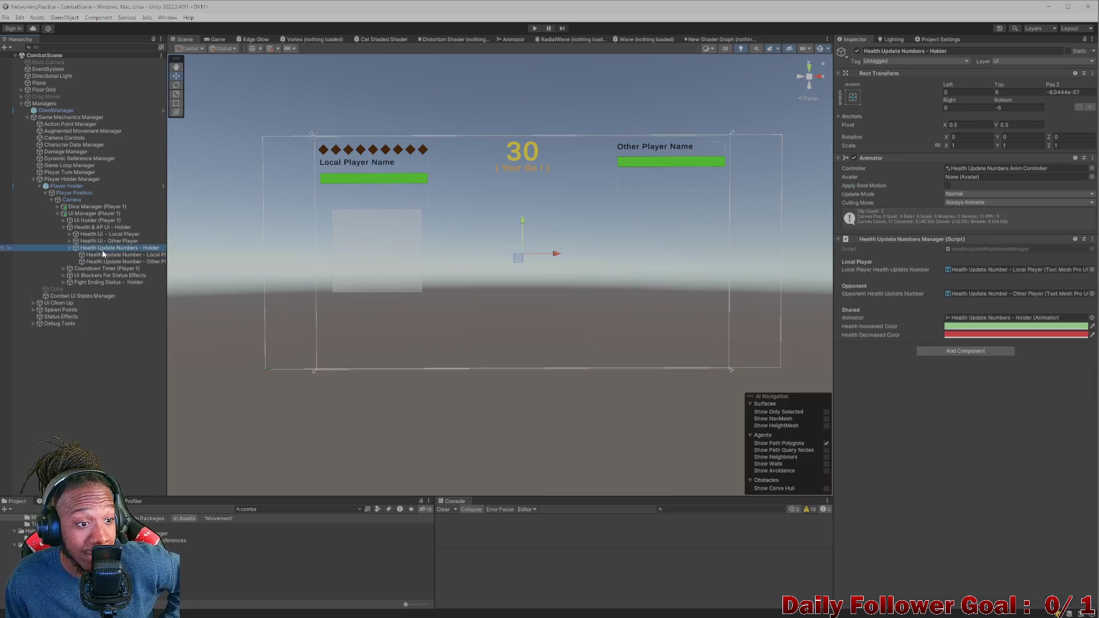
click(69, 248)
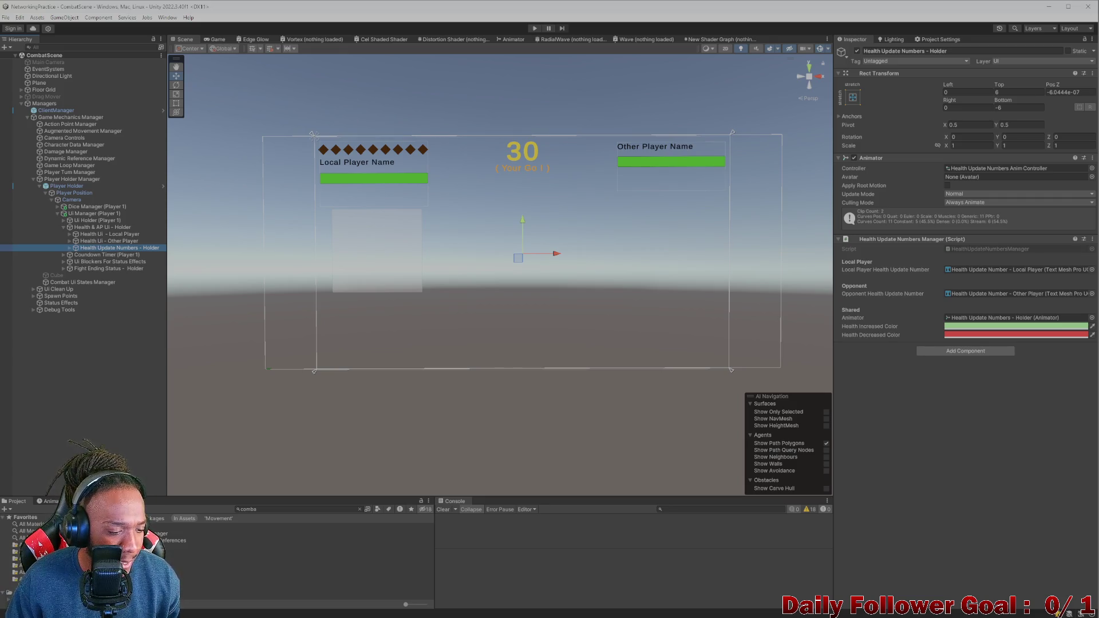
Step: Inspect the Holder's animator and both players' health update number objects
click(360, 509)
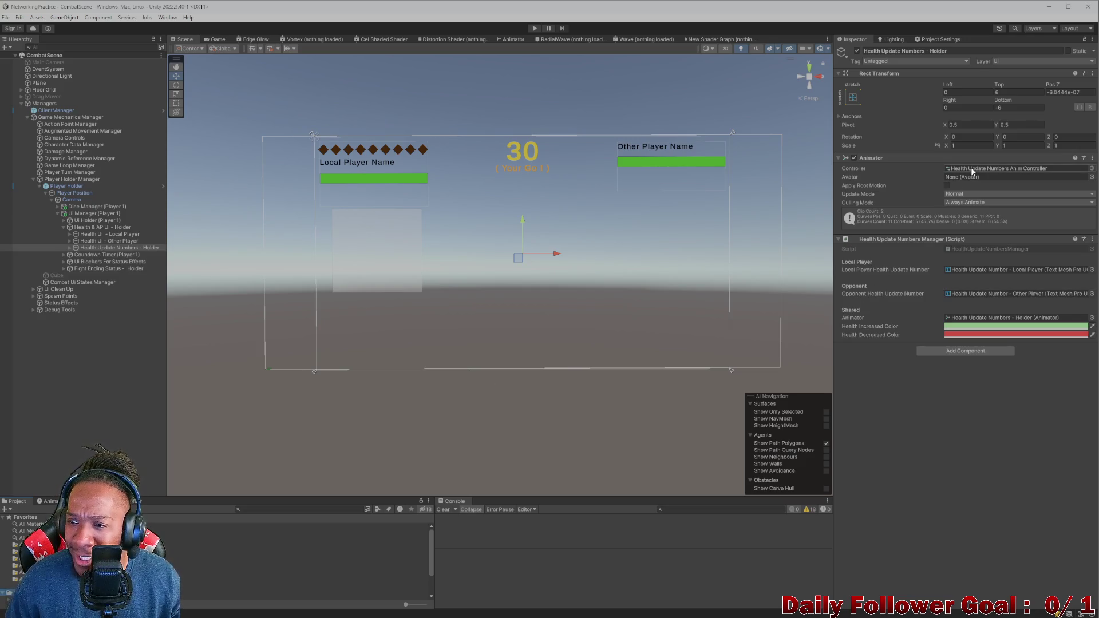
click(972, 169)
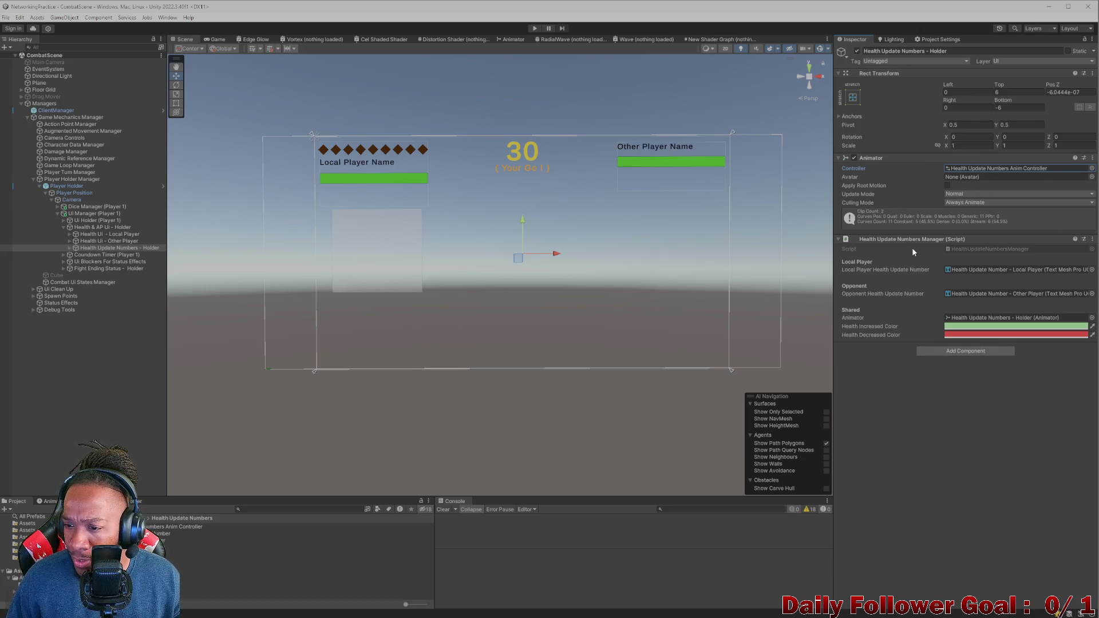
click(967, 268)
click(959, 293)
click(107, 255)
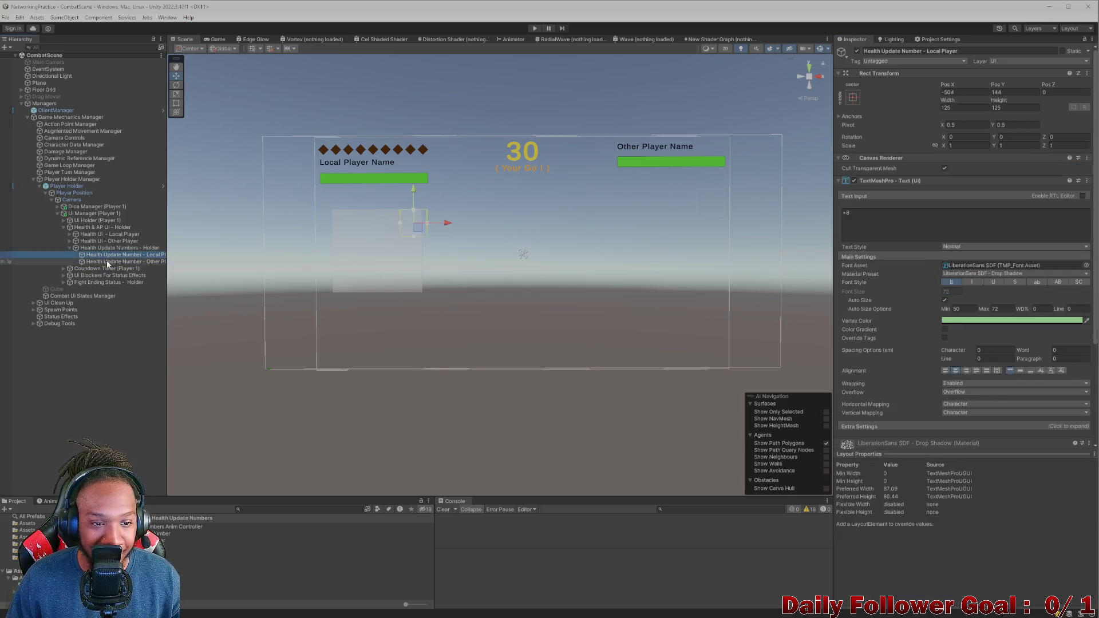
scroll(955, 324, down, 5)
scroll(956, 321, up, 5)
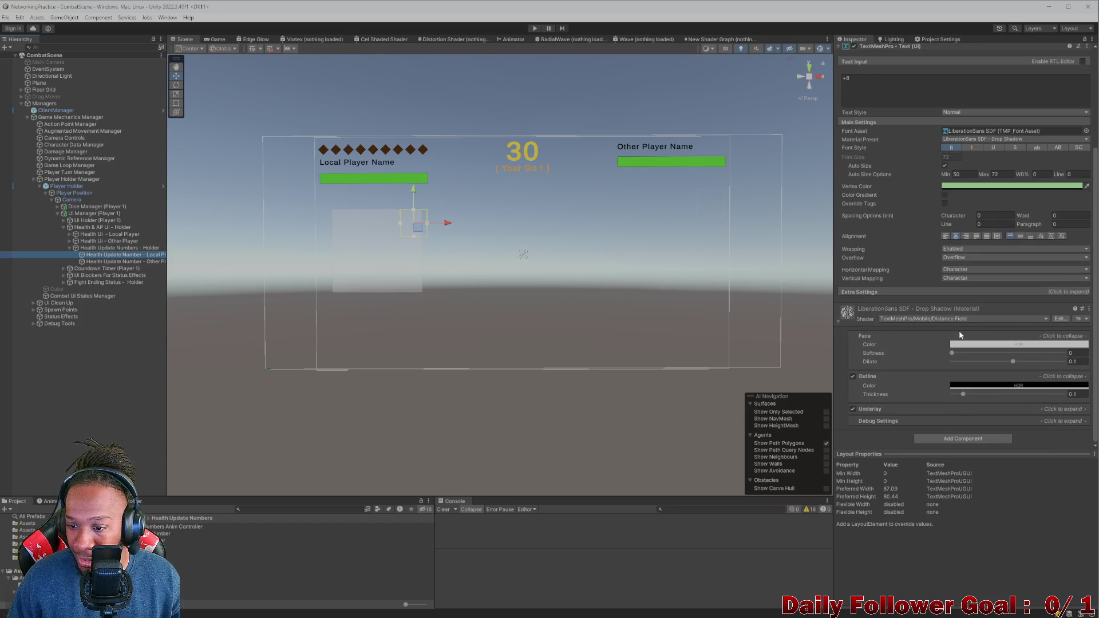
click(121, 262)
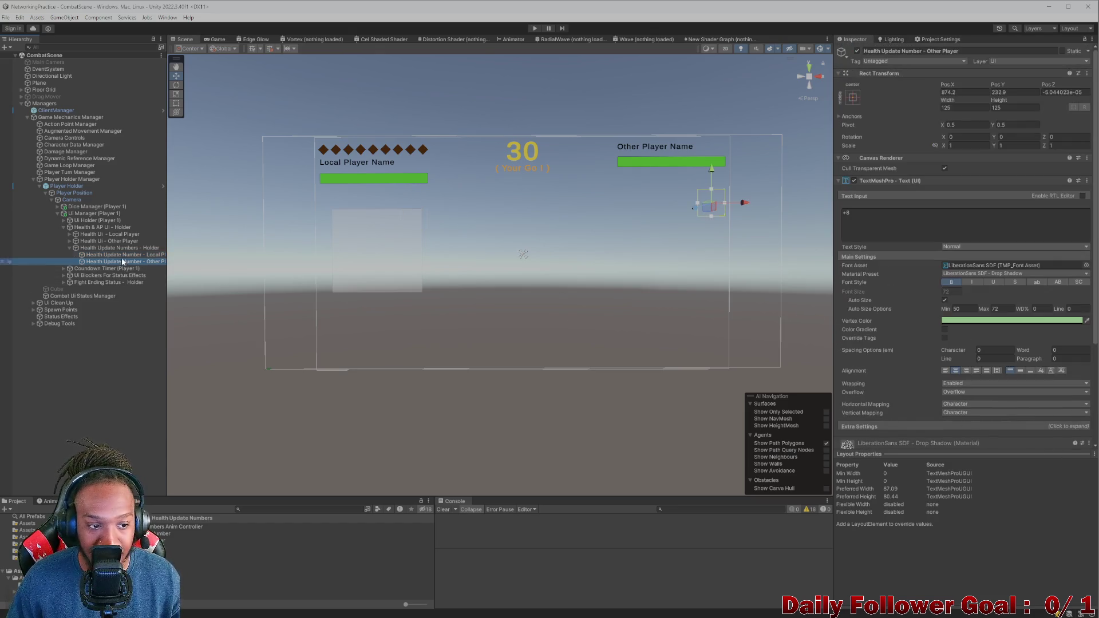
click(119, 248)
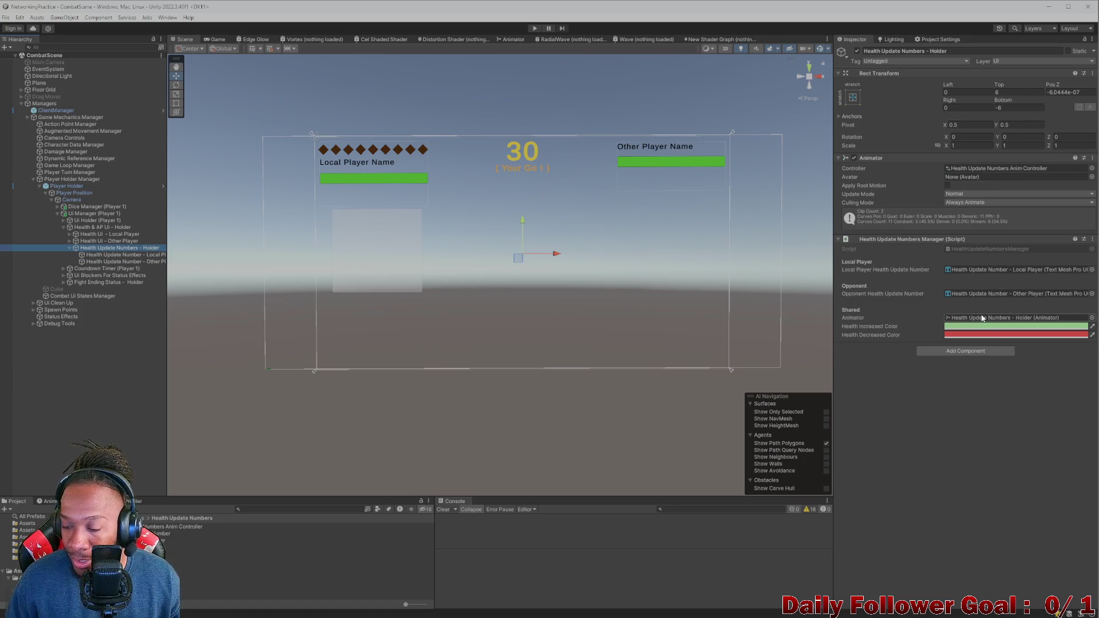
click(969, 318)
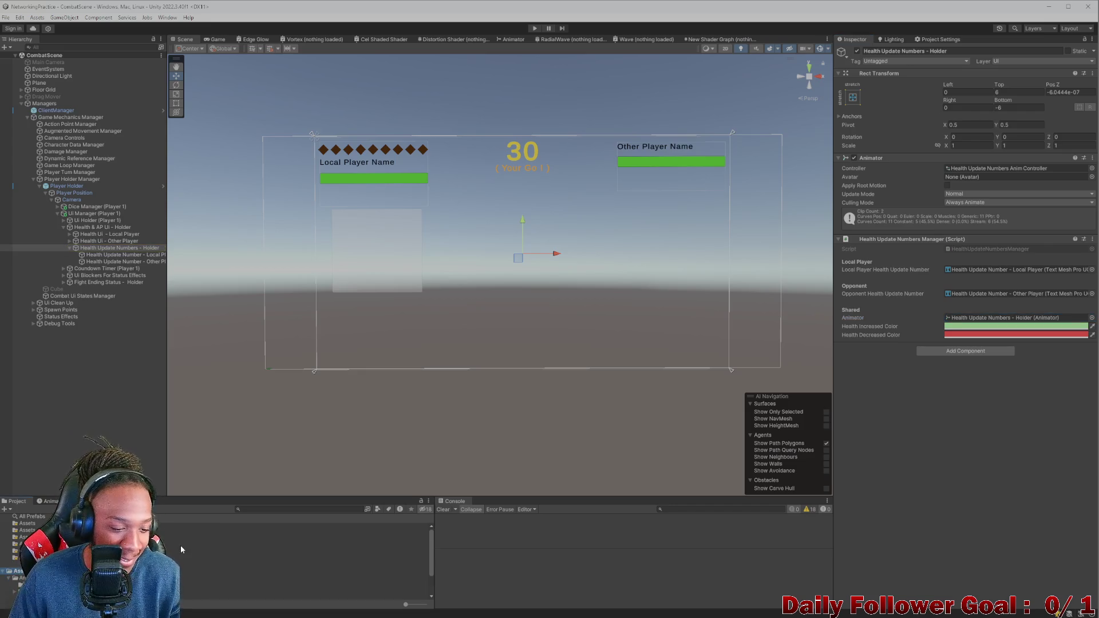
Step: Make Health Update Numbers - Holder a prefab in the Assets folder and select it
click(177, 521)
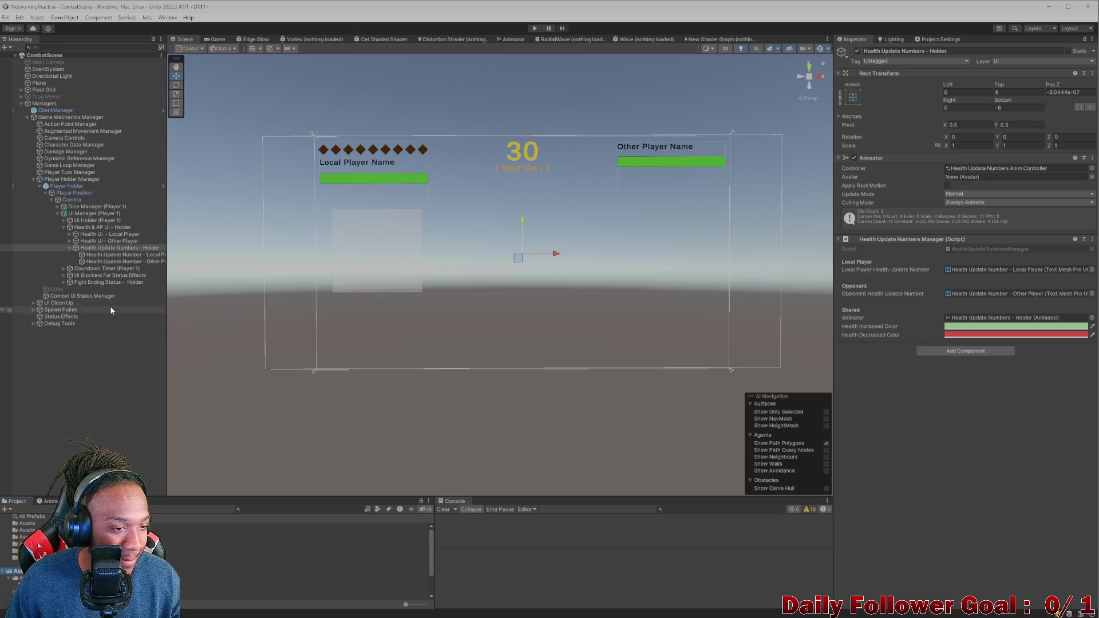
click(68, 248)
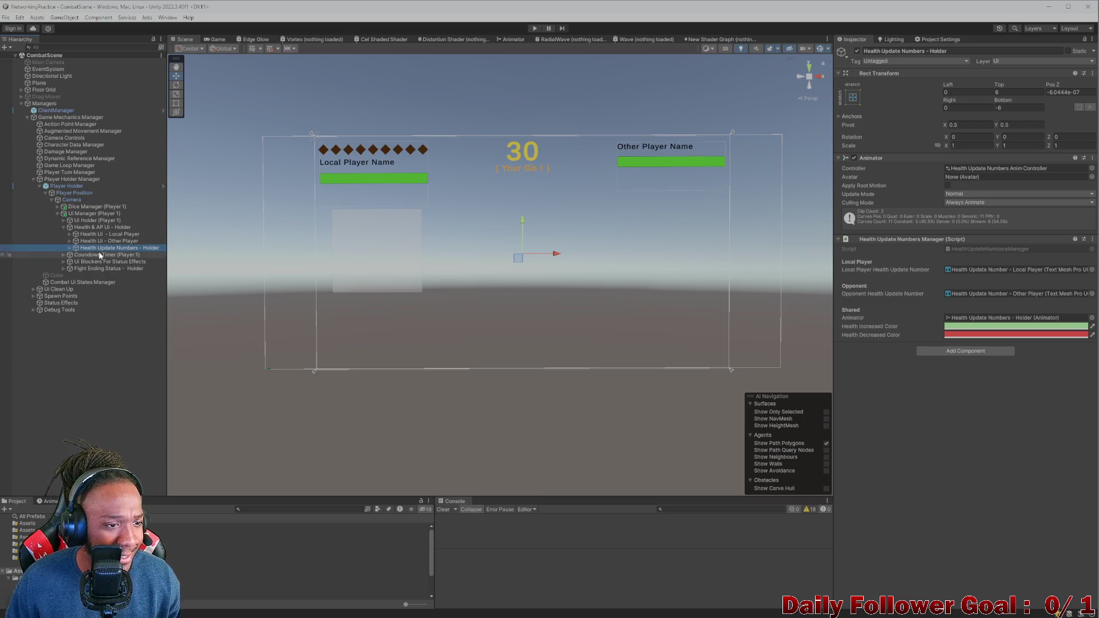
click(23, 523)
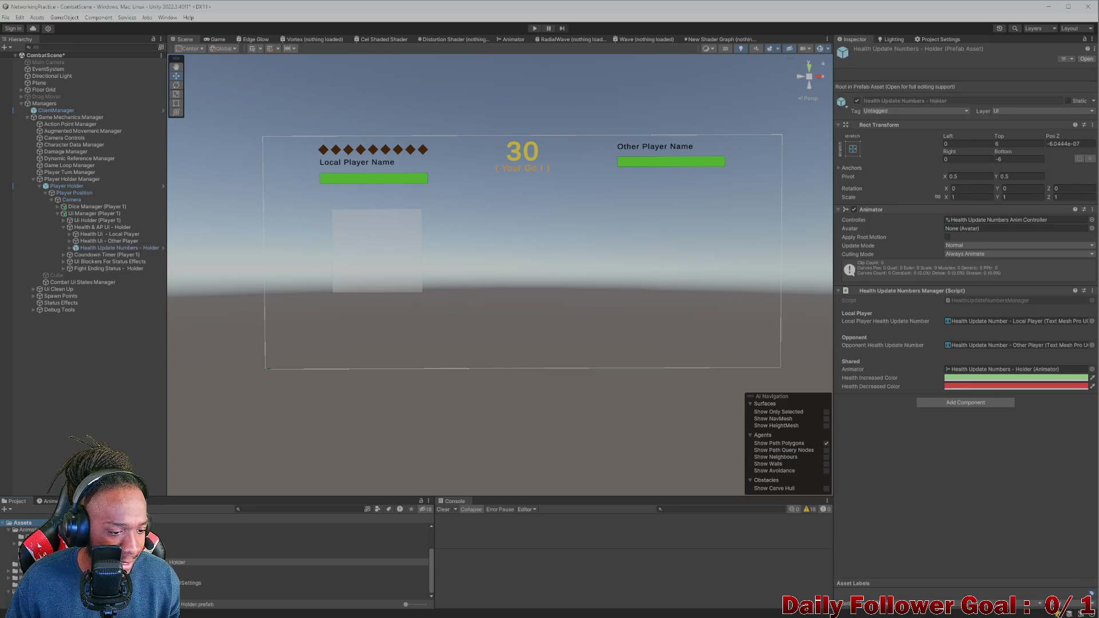
click(86, 555)
right_click(135, 562)
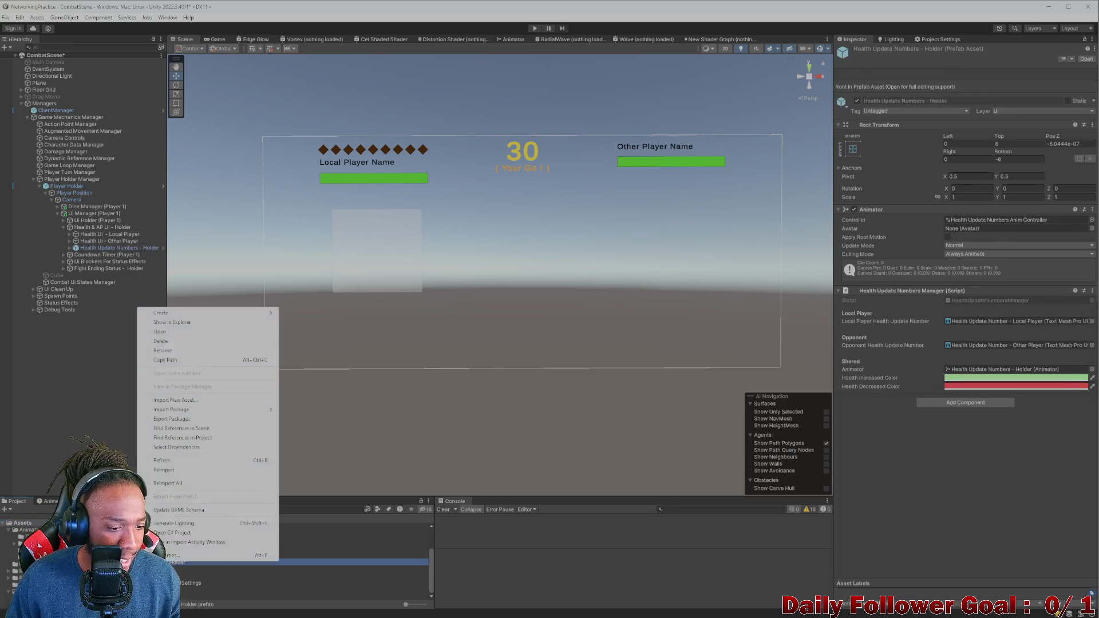
Step: Reveal the Holder prefab file in Explorer, then minimize Unity and close the game window
click(140, 324)
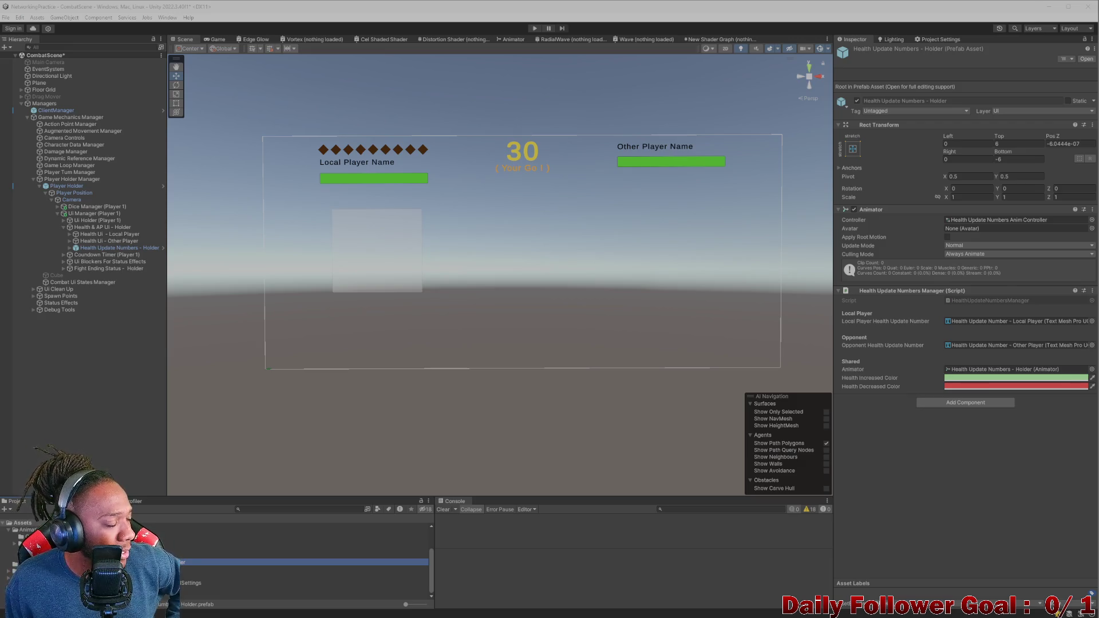
click(1047, 7)
click(1086, 9)
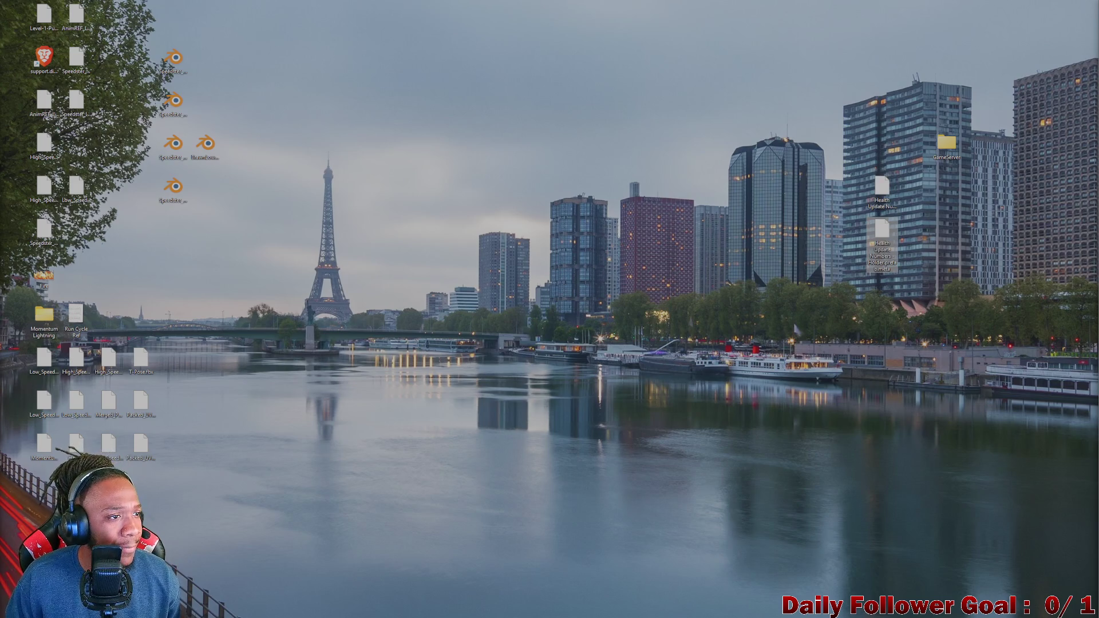
Step: Bring up Unity Hub from the taskbar, showing the NetworkingPractice project
mouse_move(726, 612)
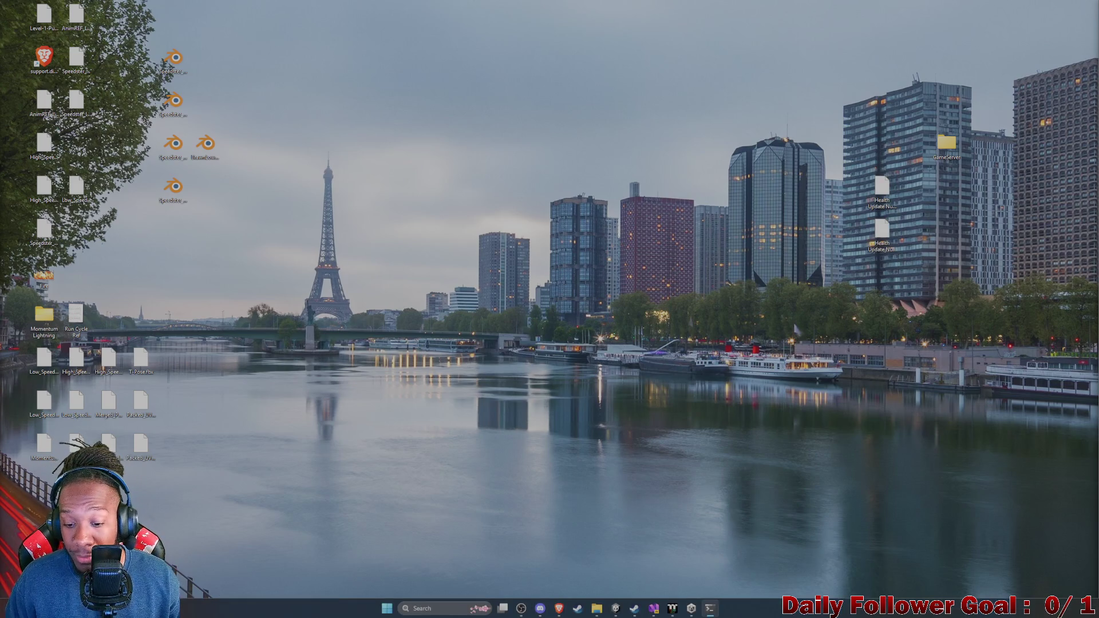
click(691, 609)
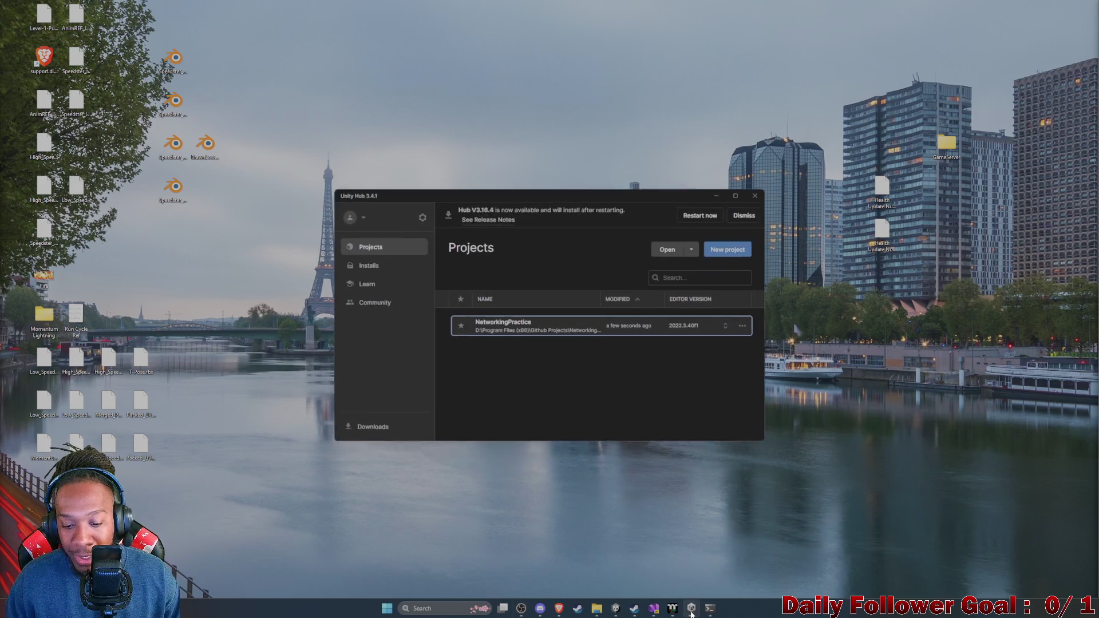
Step: Back in Unity, show the Holder prefab file in Explorer again
click(616, 608)
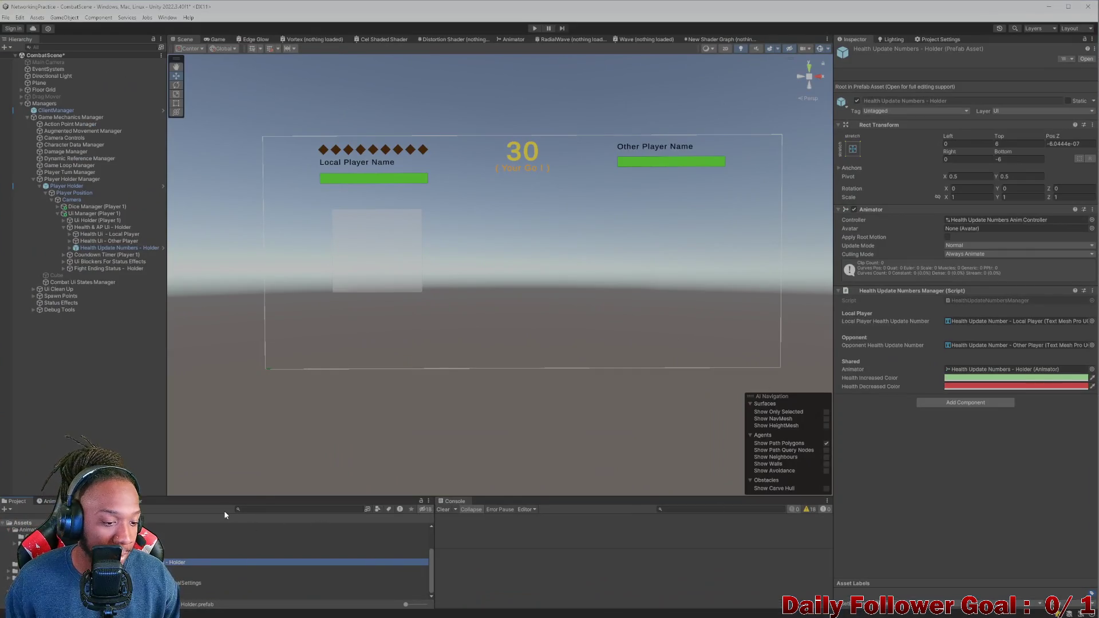
right_click(147, 562)
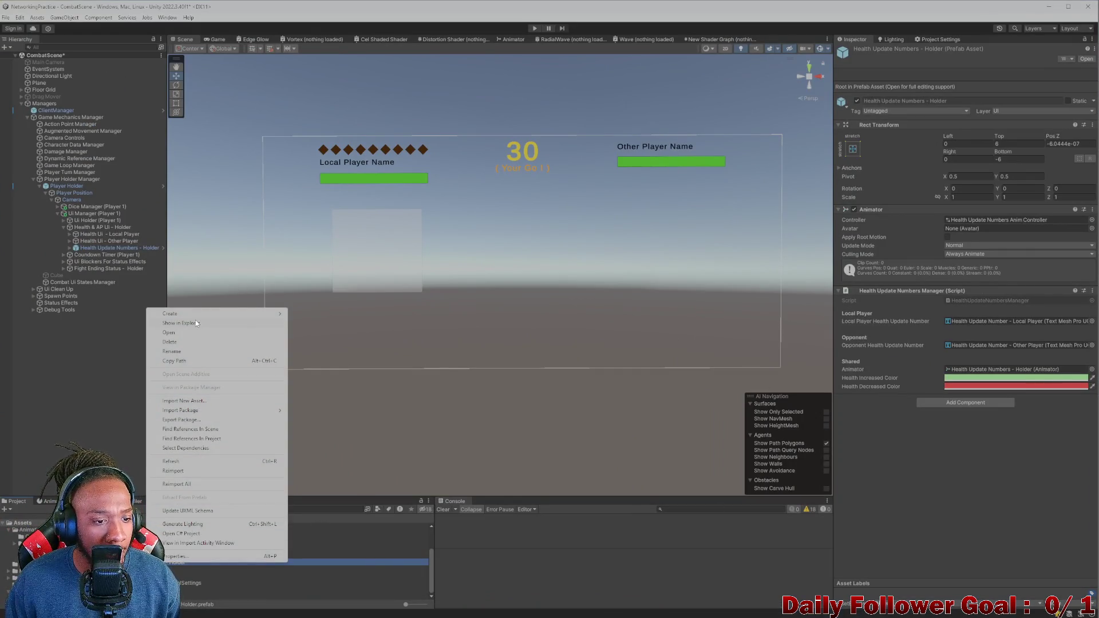
click(195, 322)
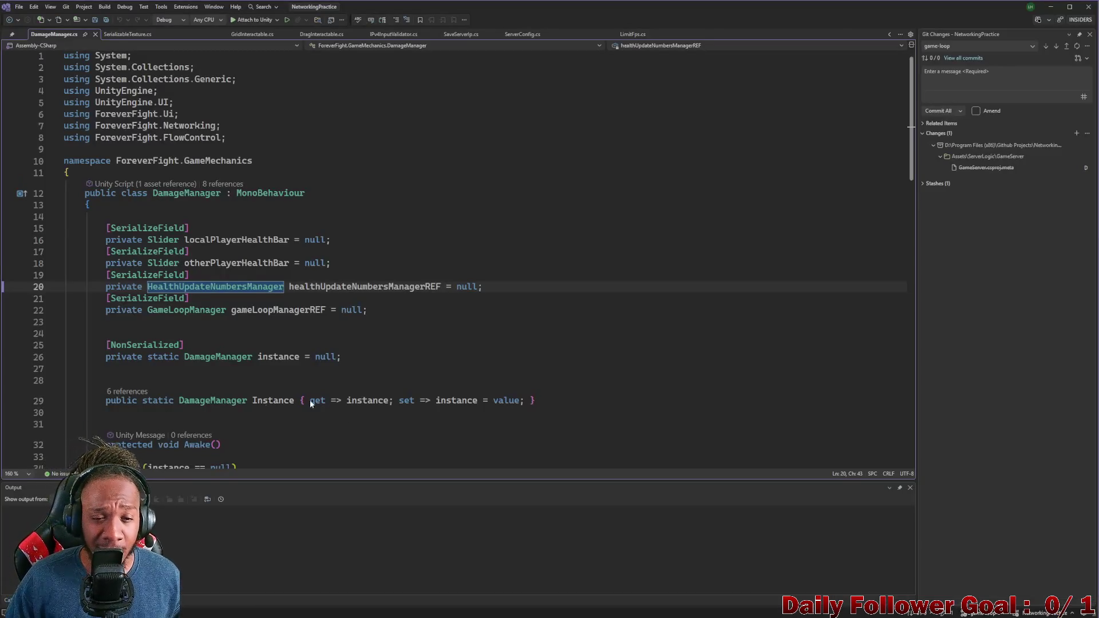
Step: Switch to Unity, reload CombatScene from disk, and select the Holder prefab asset
click(679, 609)
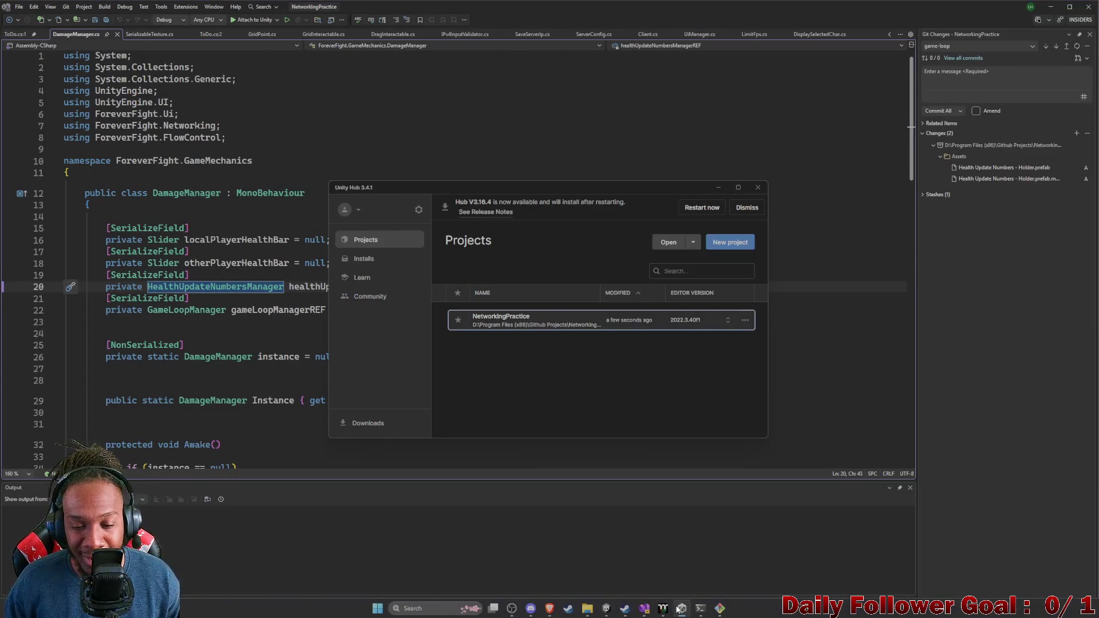
mouse_move(661, 610)
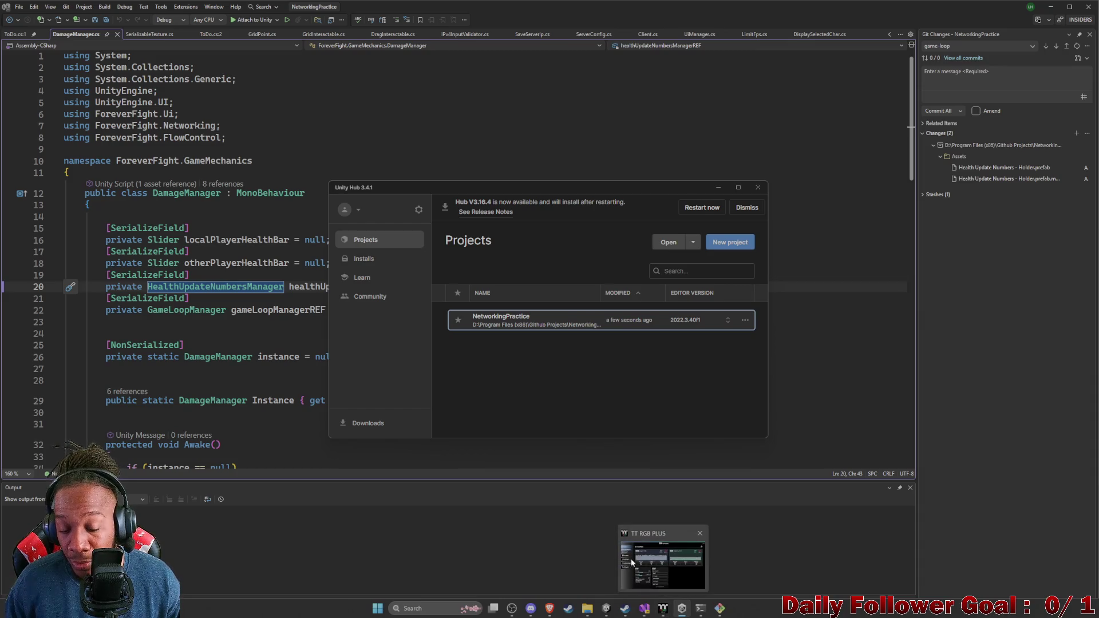
click(664, 544)
click(571, 332)
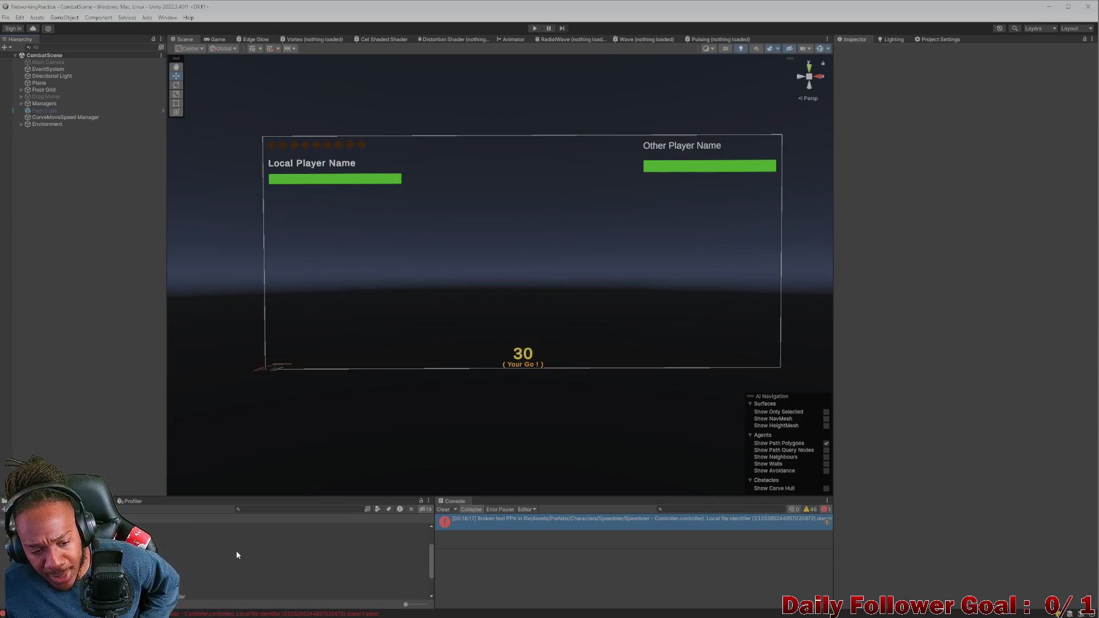
scroll(180, 573, down, 3)
click(177, 556)
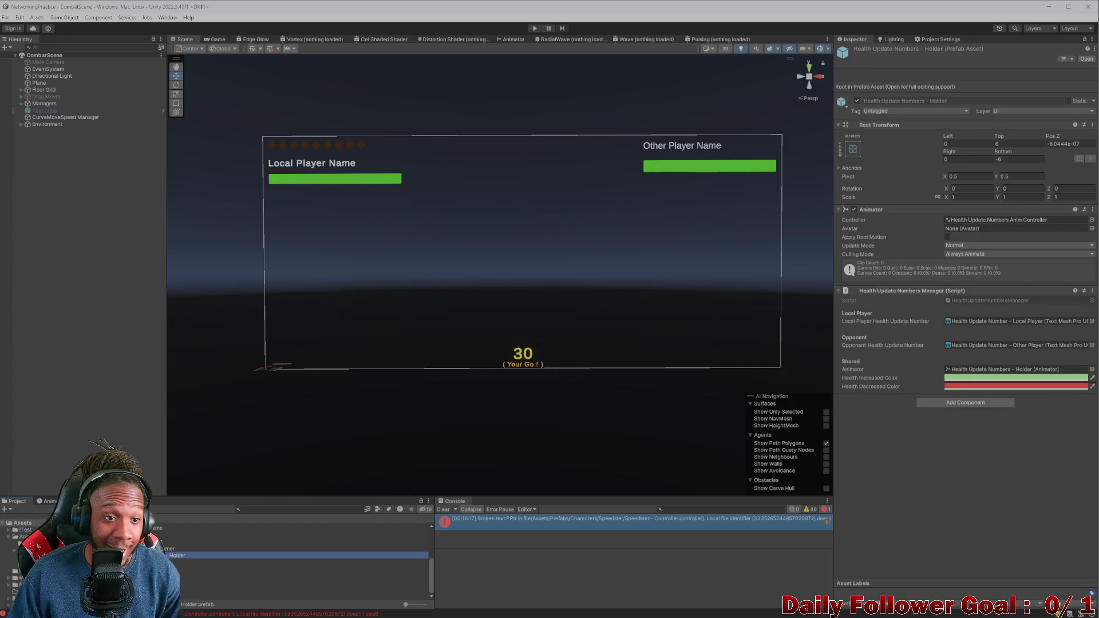
Step: Minimize all windows, delete the two Health Update Numbers files from the desktop, and restore Unity
click(1042, 11)
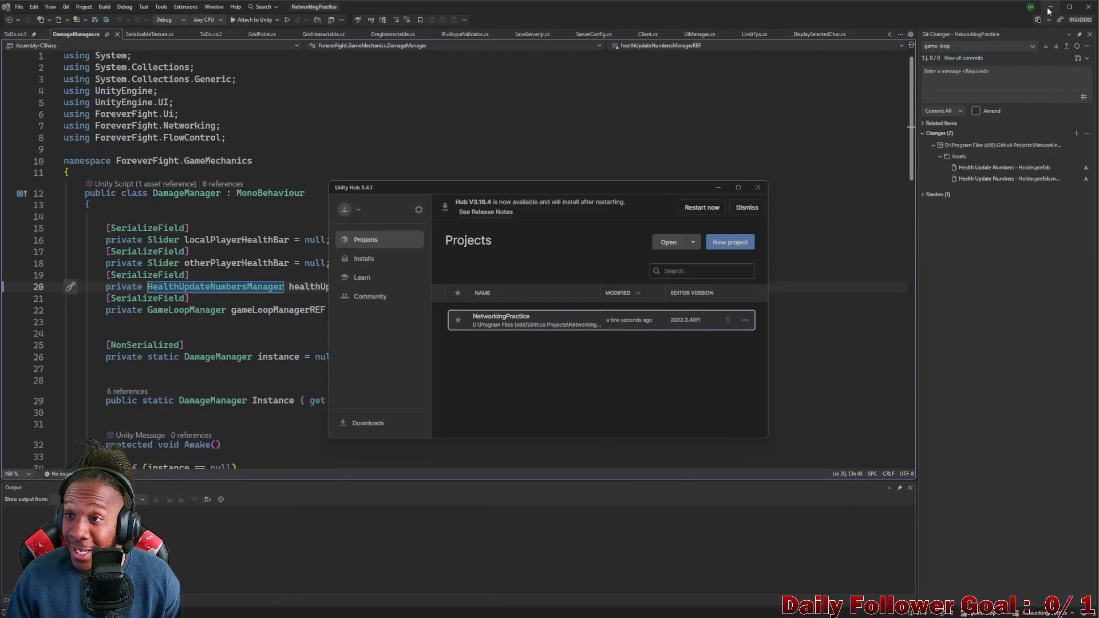
click(1038, 13)
click(719, 188)
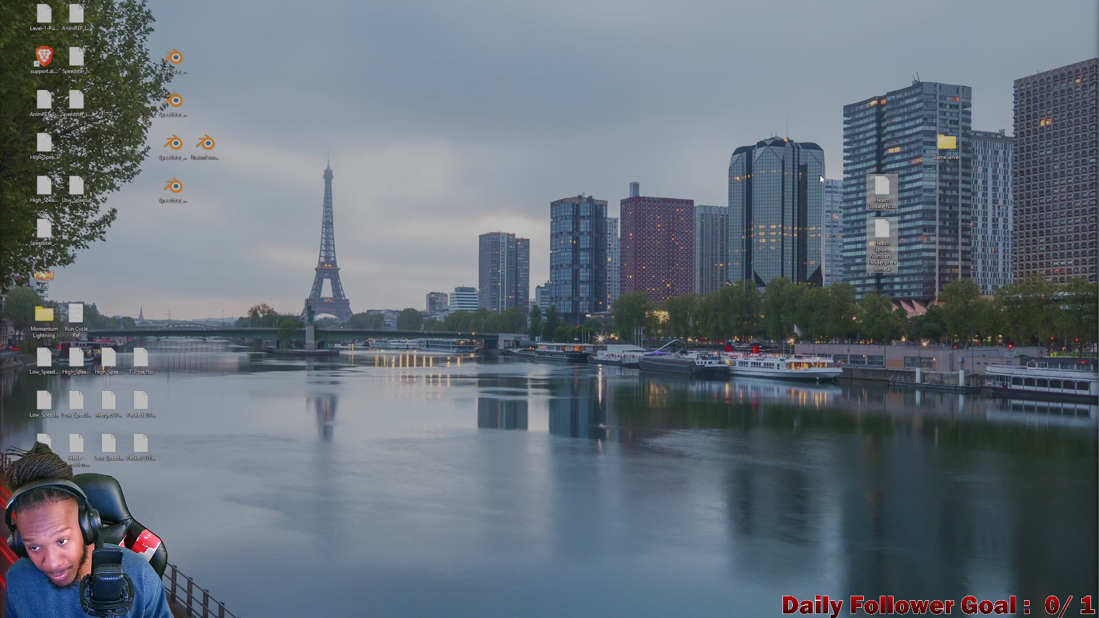
key(Delete)
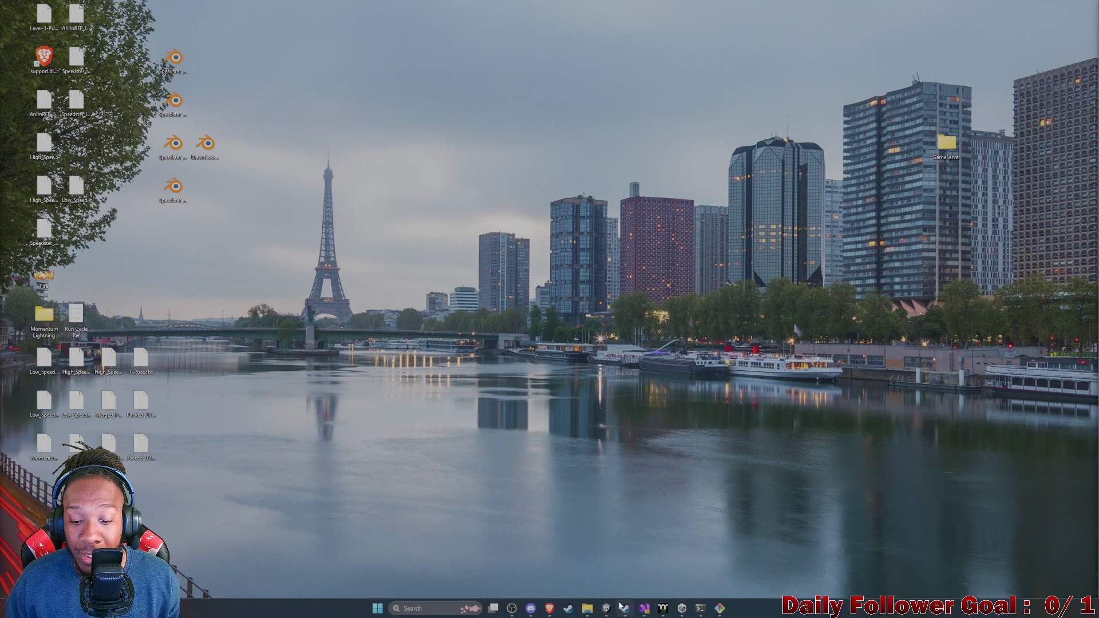
click(682, 608)
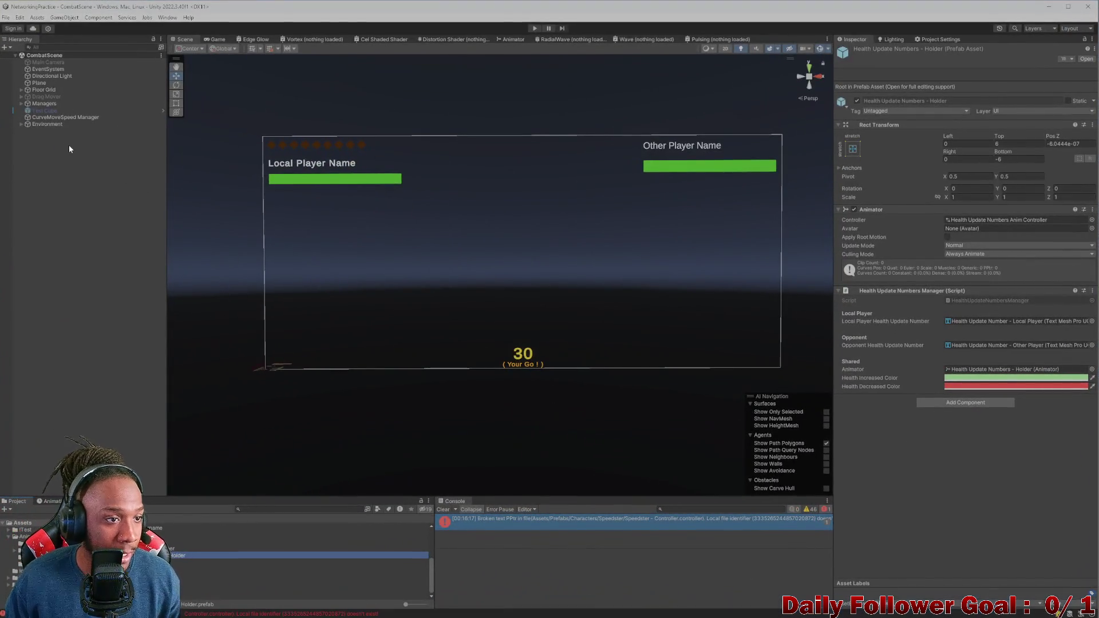
Step: Expand Managers and Game Mechanics Manager, ping the opponent number prefab, and select the local health bar
click(21, 103)
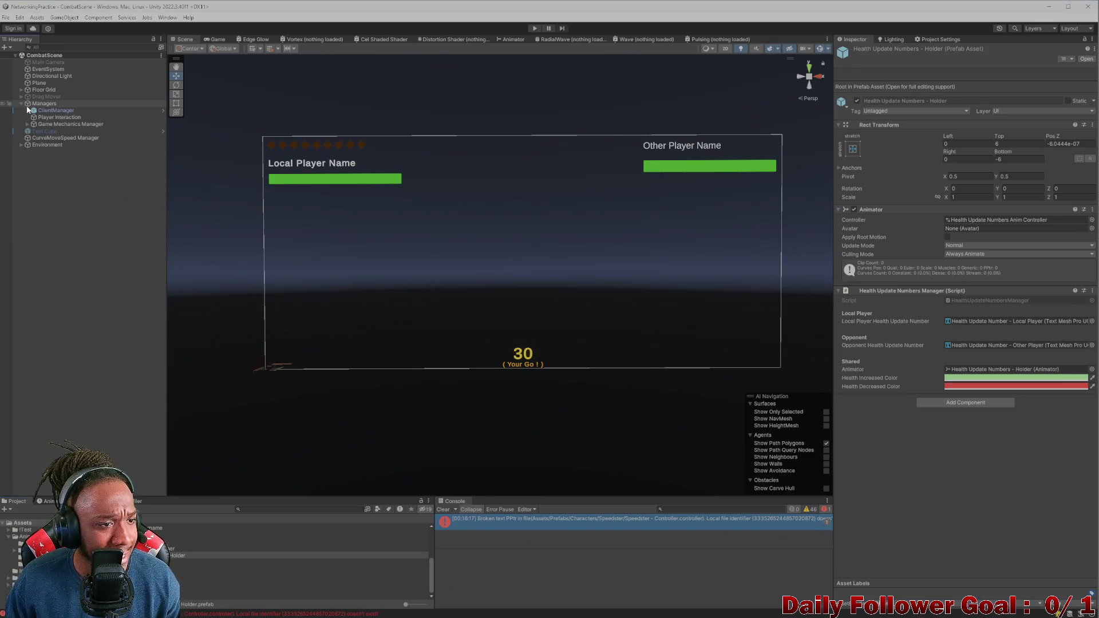
click(27, 124)
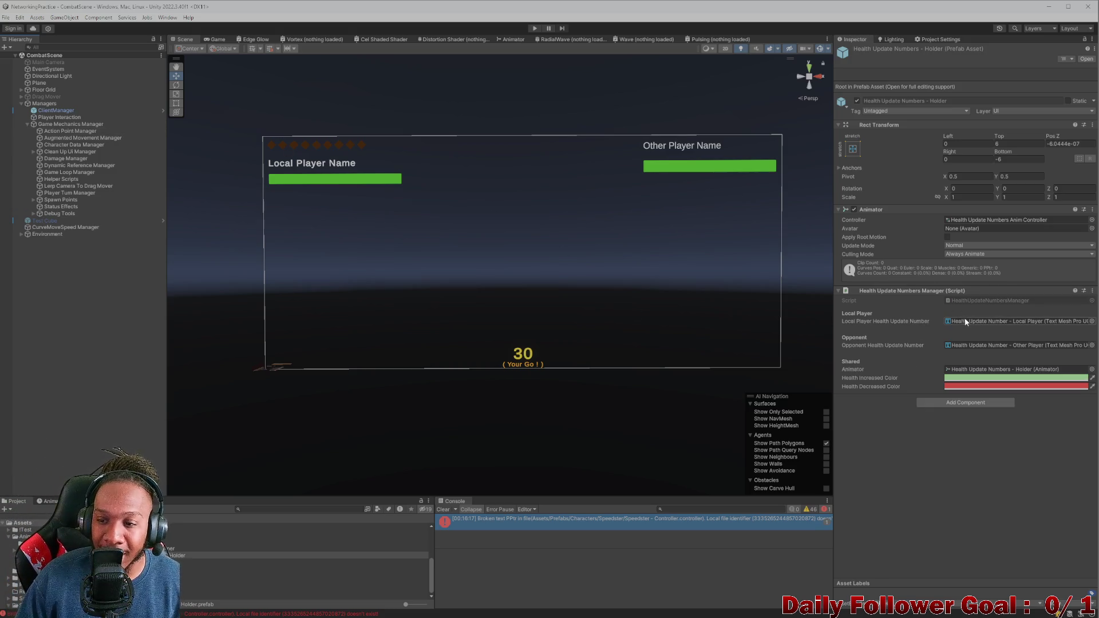
click(976, 343)
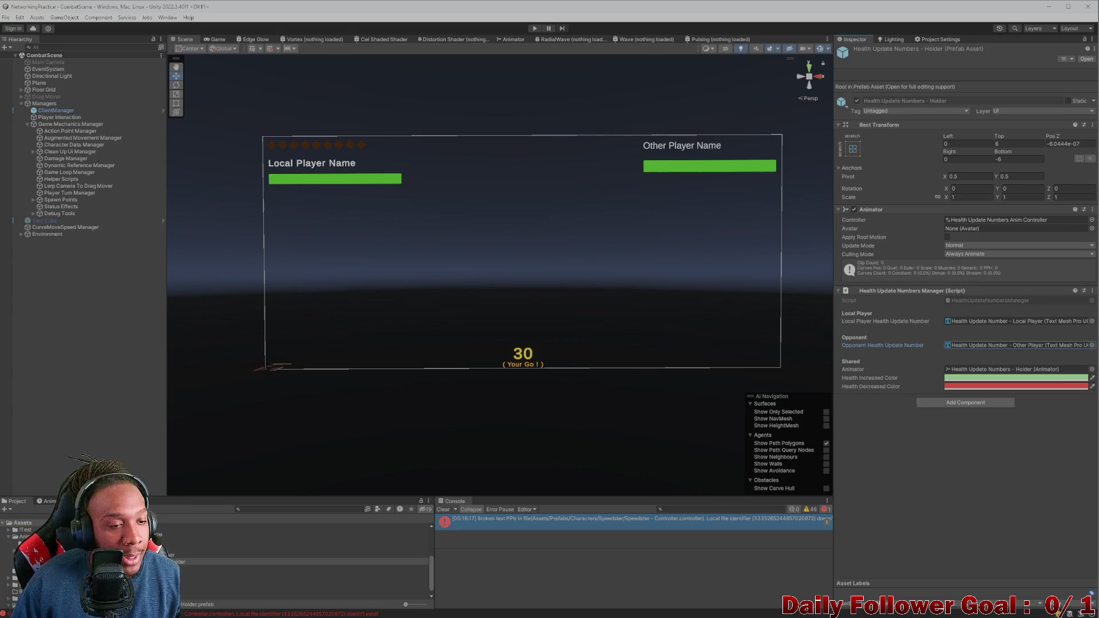
click(372, 204)
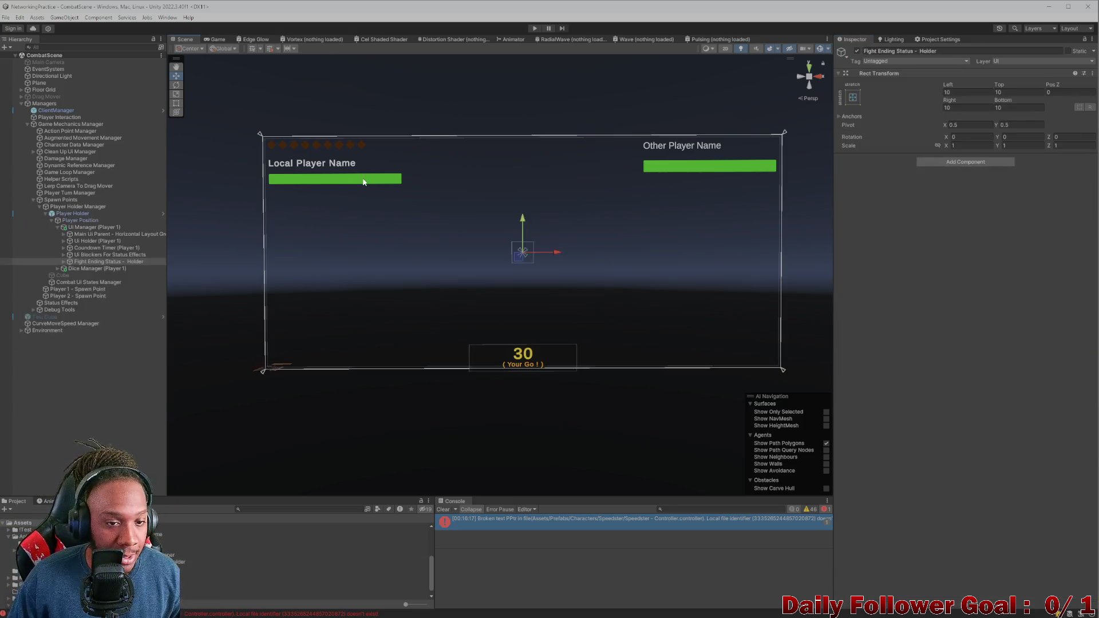
Step: Inspect the Spacer and Charachter Specific Ui - Parent layout objects under the local health bar
click(360, 180)
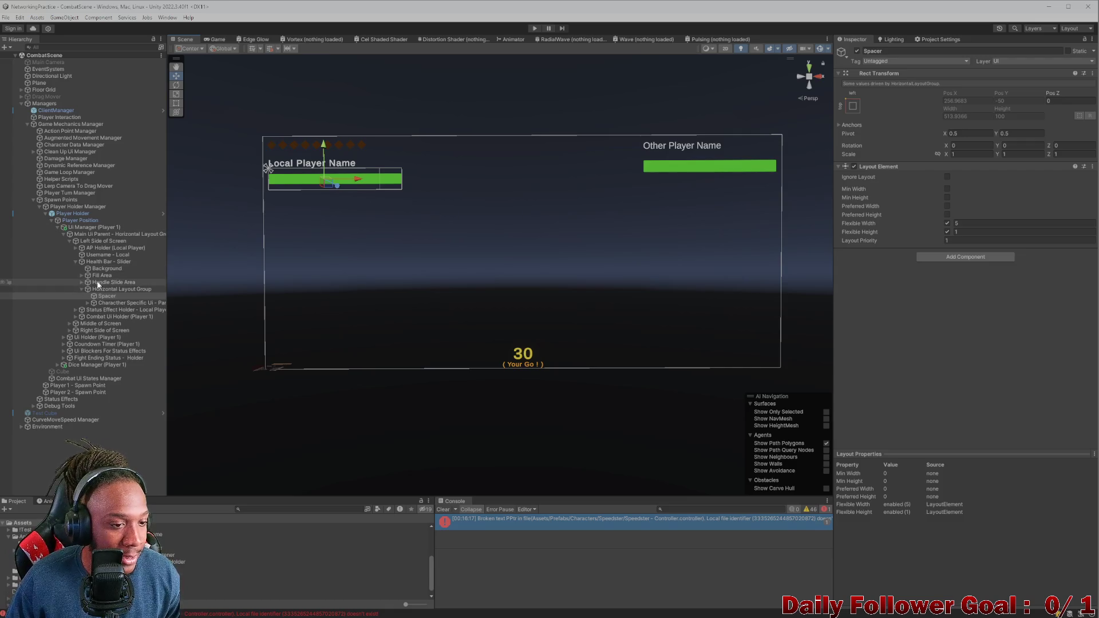
click(87, 302)
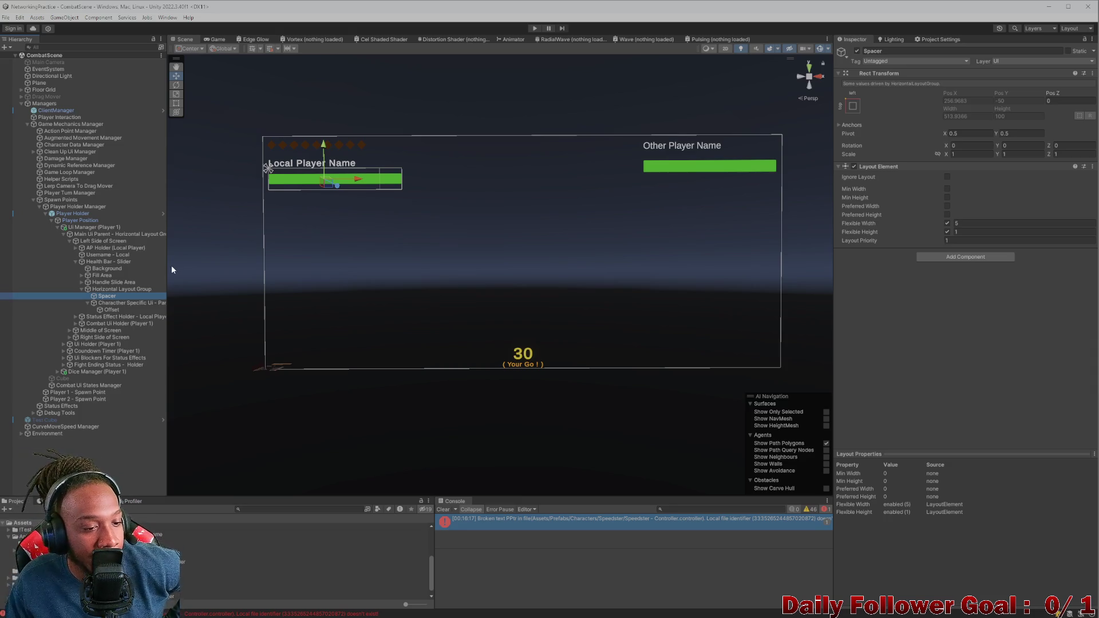
click(112, 302)
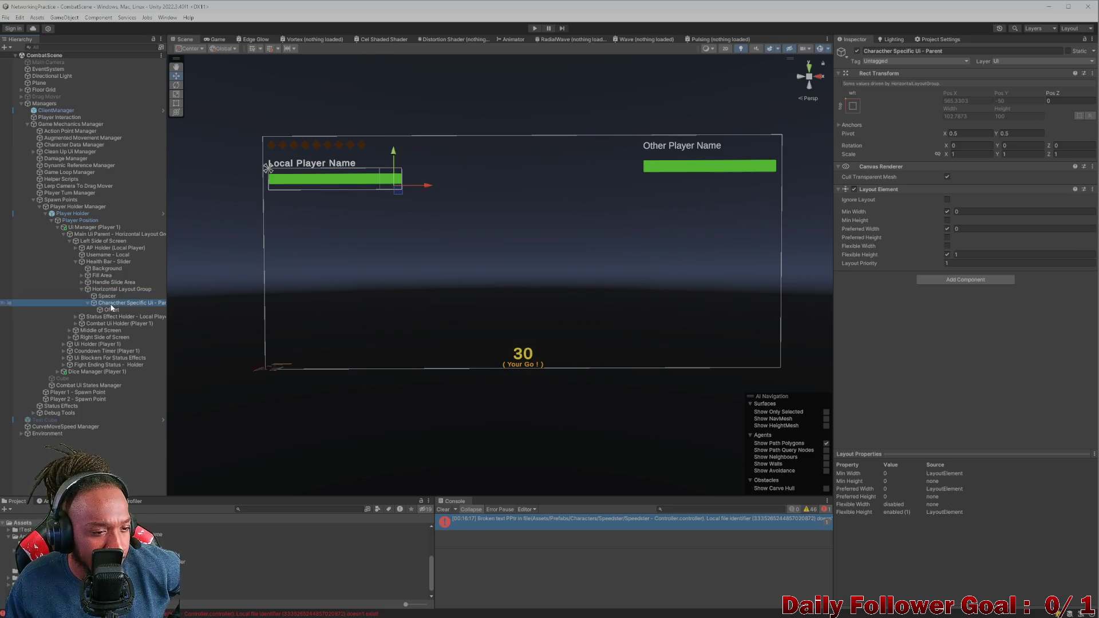
click(111, 309)
click(106, 296)
Step: Collapse the Horizontal Layout Group and Health Bar - Slider children, then undo to restore the Holder
click(102, 289)
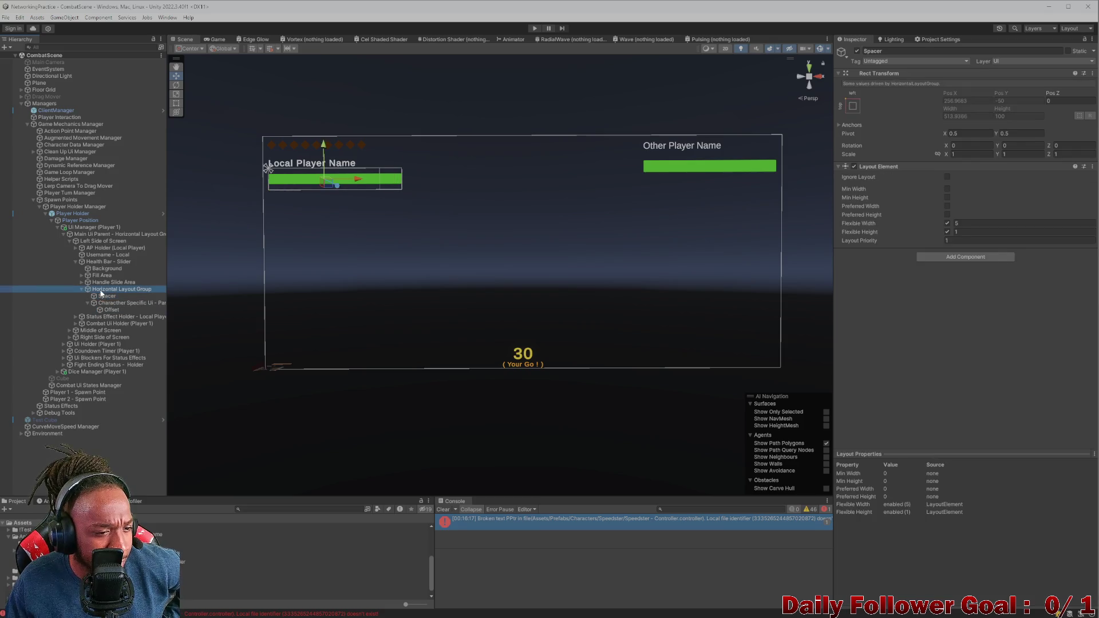
click(81, 289)
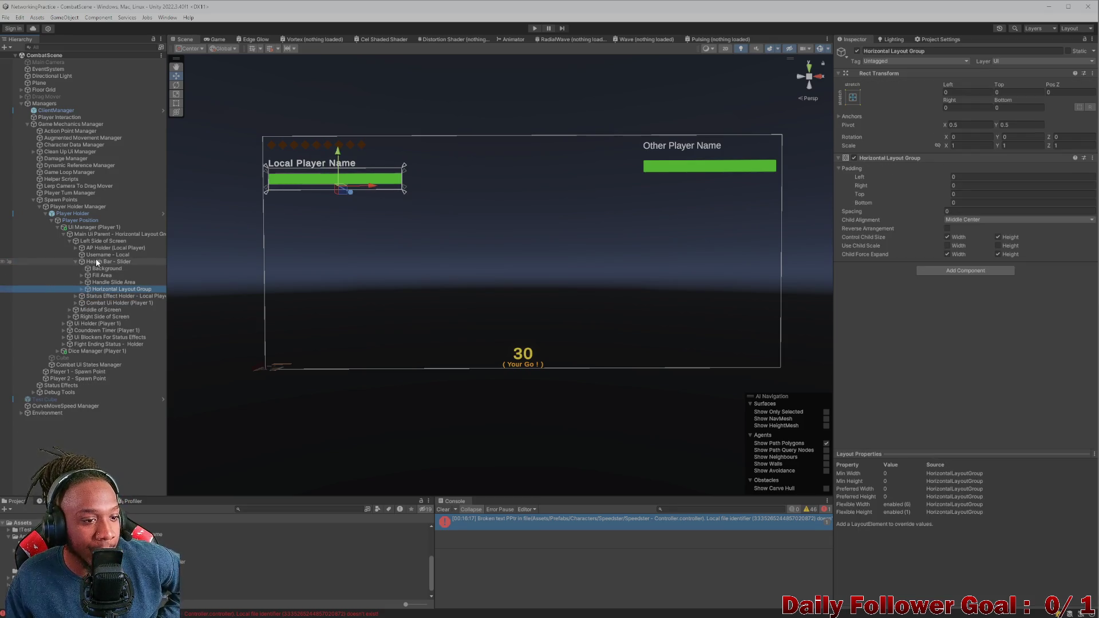
click(97, 262)
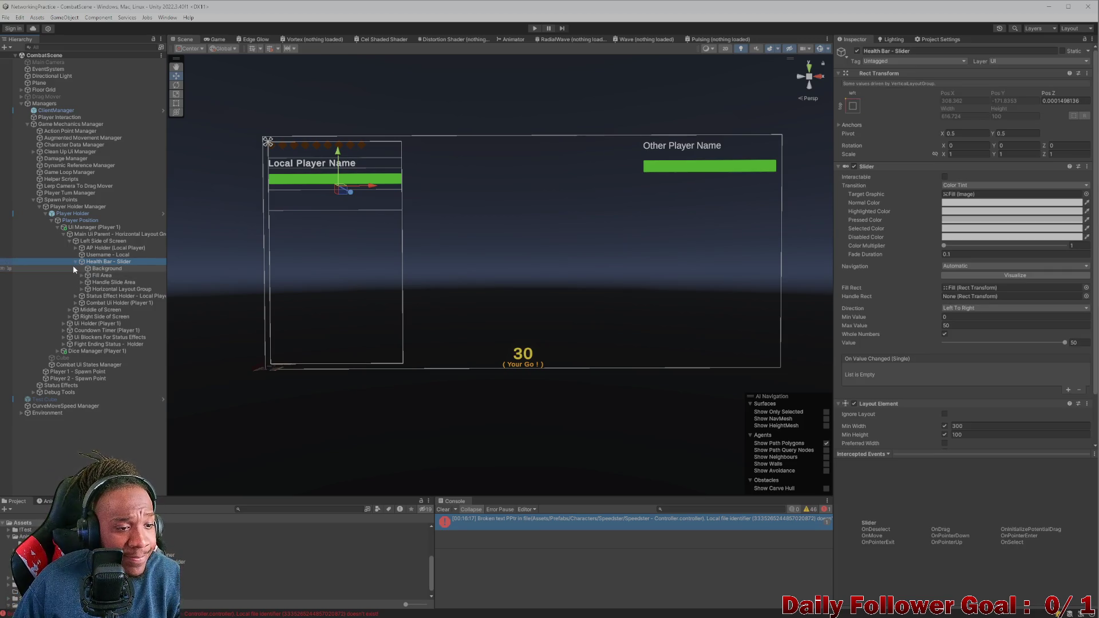
click(74, 261)
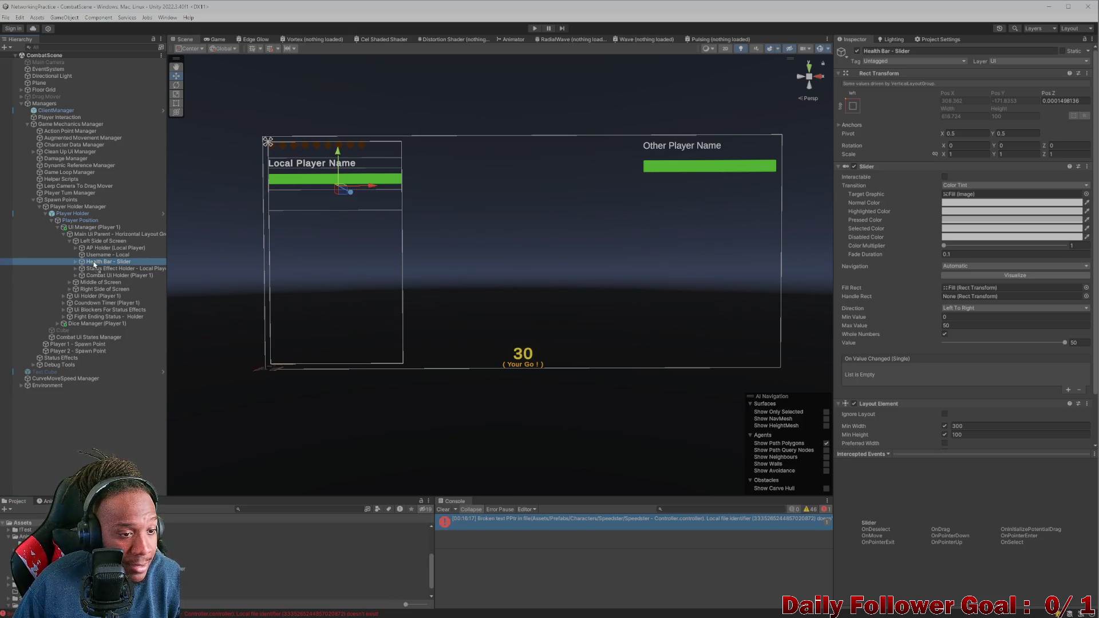
key(ctrl+z)
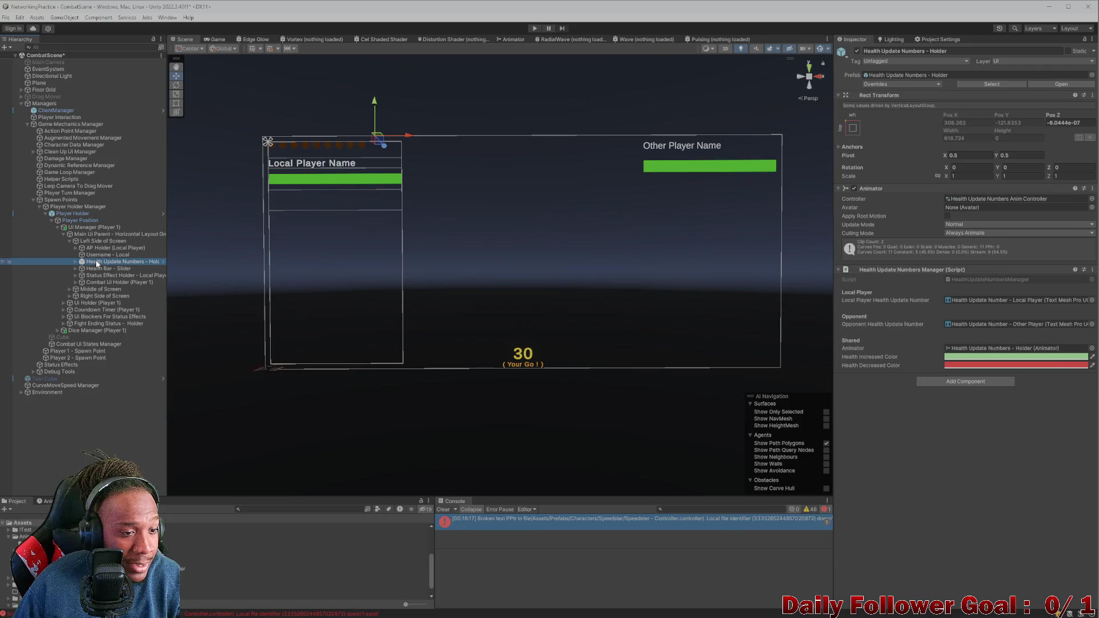
Step: Drop a Health Update Numbers - Holder prefab instance from the Project panel under Health Bar - Slider
drag(94, 270, 103, 273)
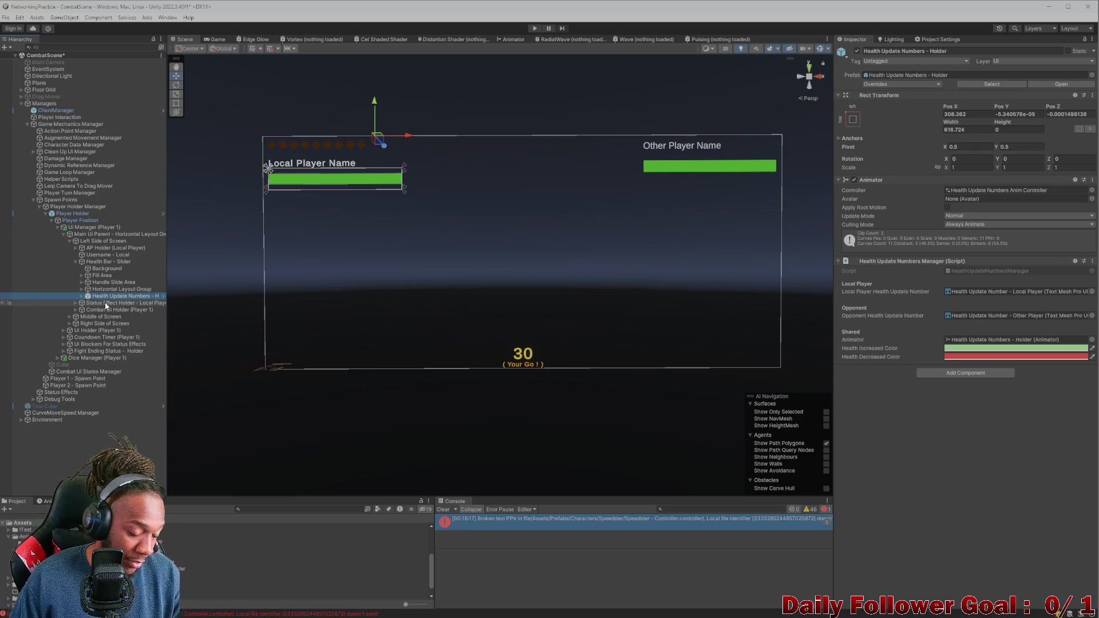
key(ctrl+z)
key(ctrl+z)
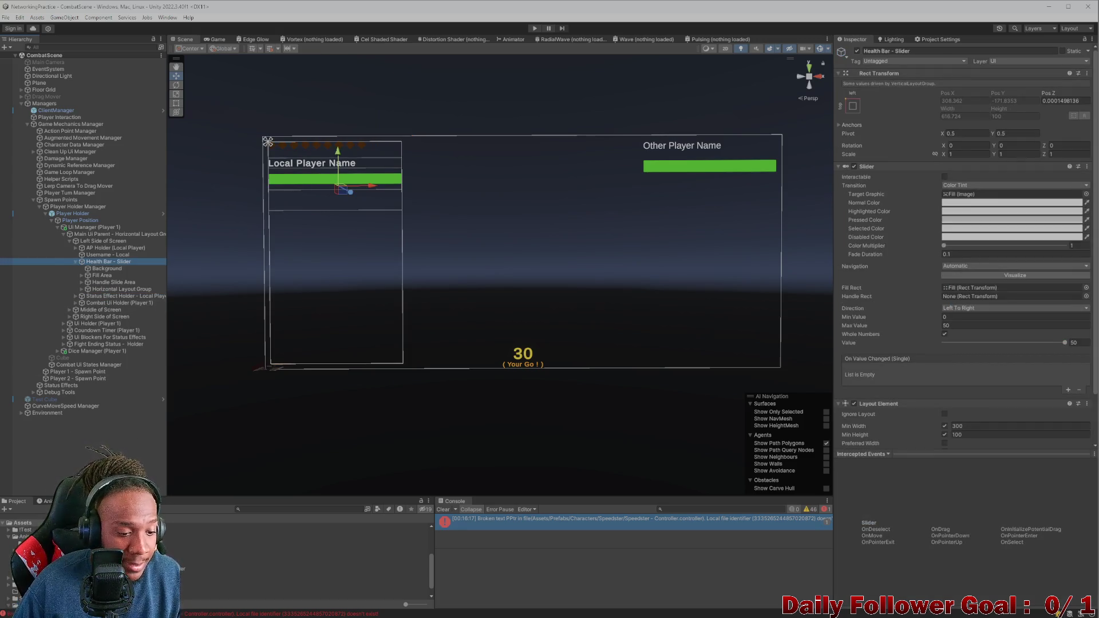
click(189, 568)
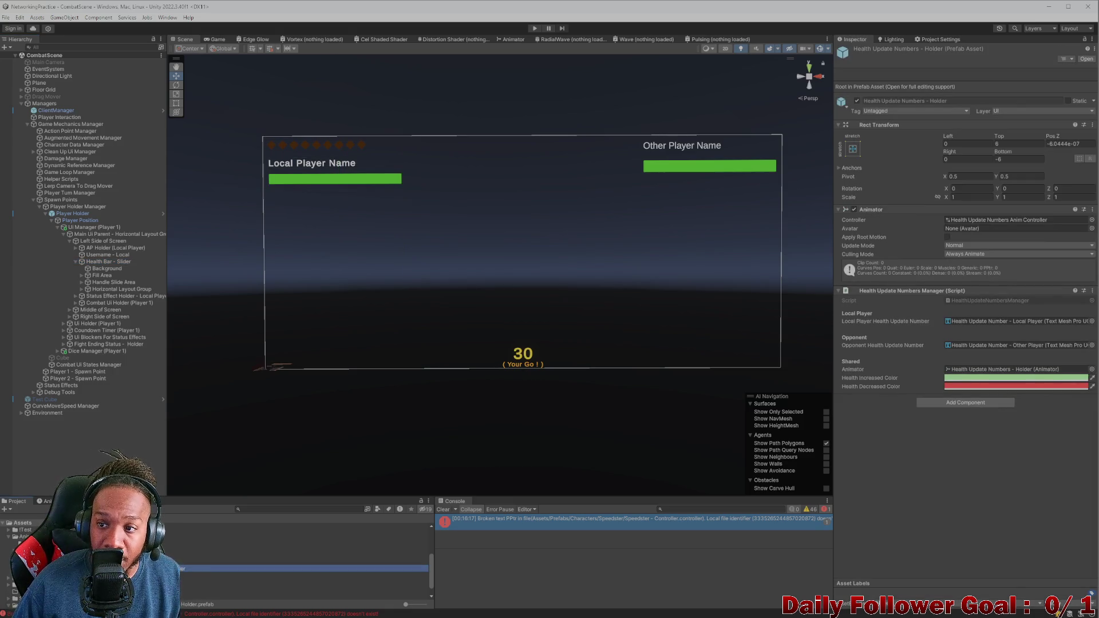
drag(189, 568, 107, 264)
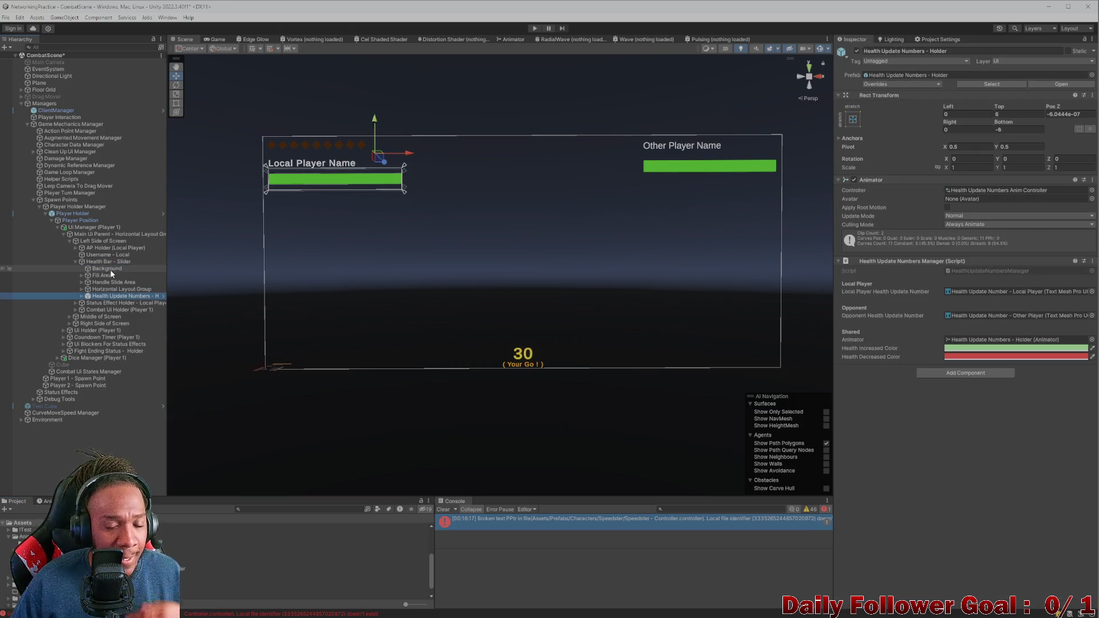
click(802, 98)
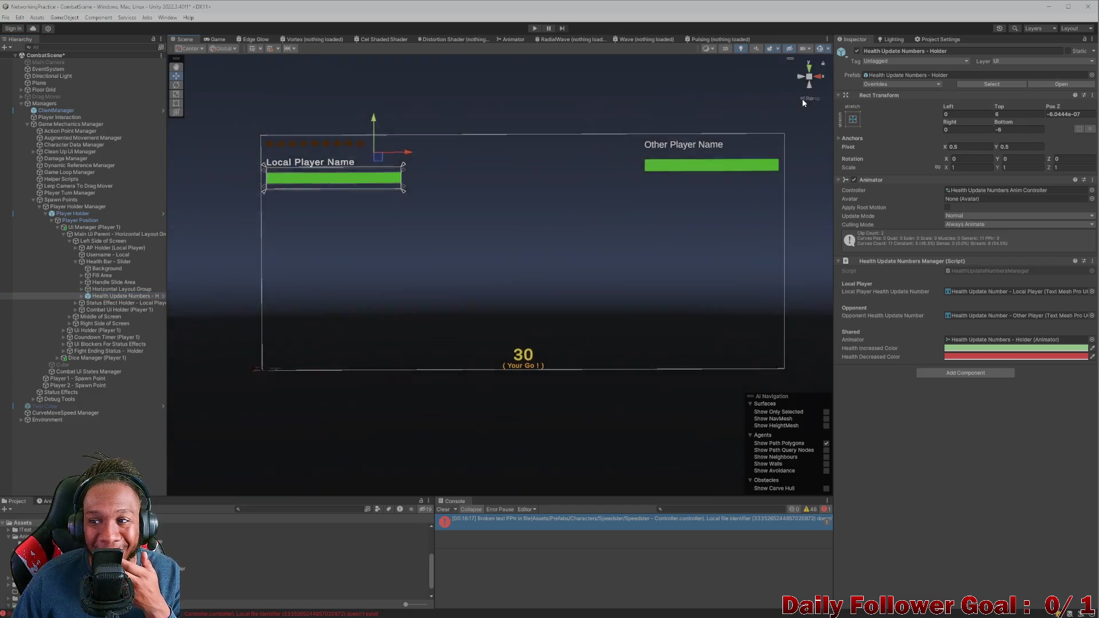
Step: Set the Holder's Pos Z to 0 and expand it to show its number texts
click(1078, 114)
text(0)
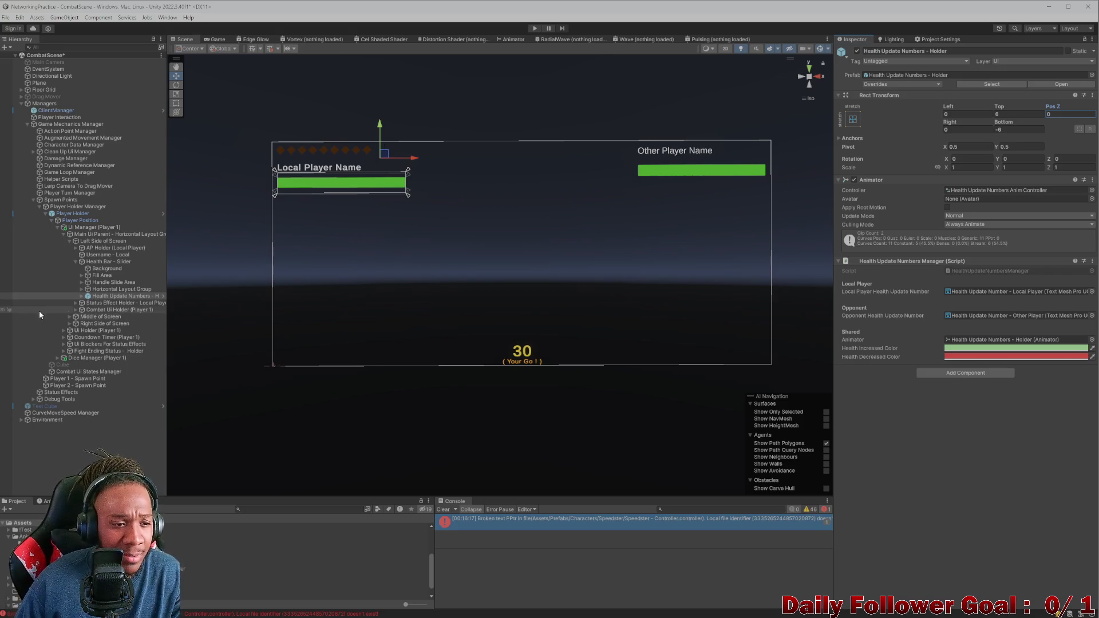
click(82, 296)
click(103, 303)
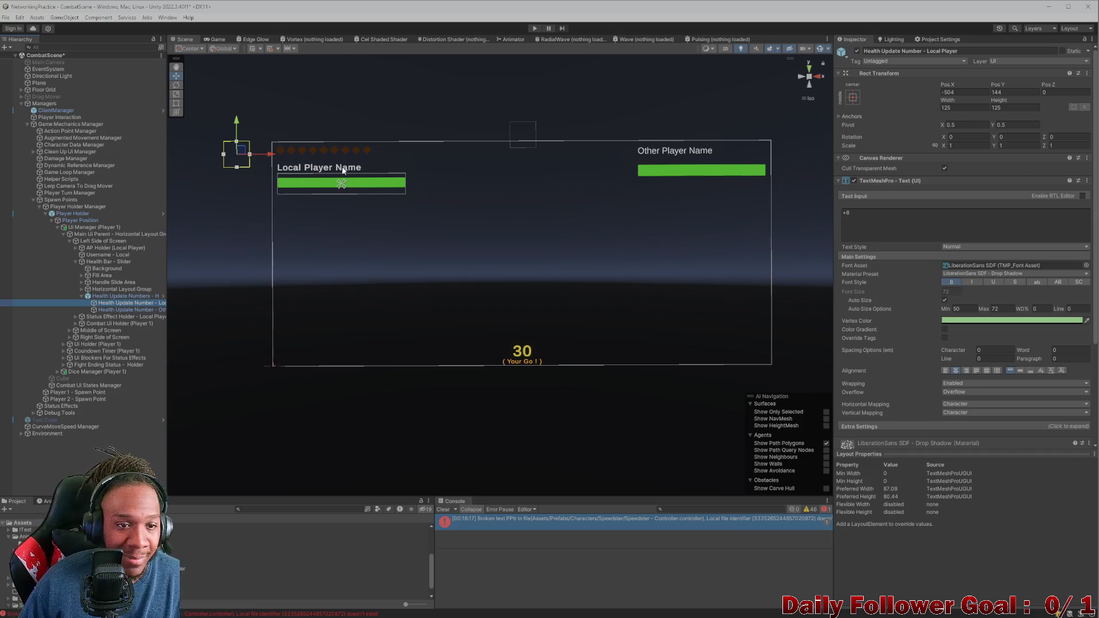
Step: Inspect the other player's number and the Holder's animator, and clear the Console errors
click(129, 309)
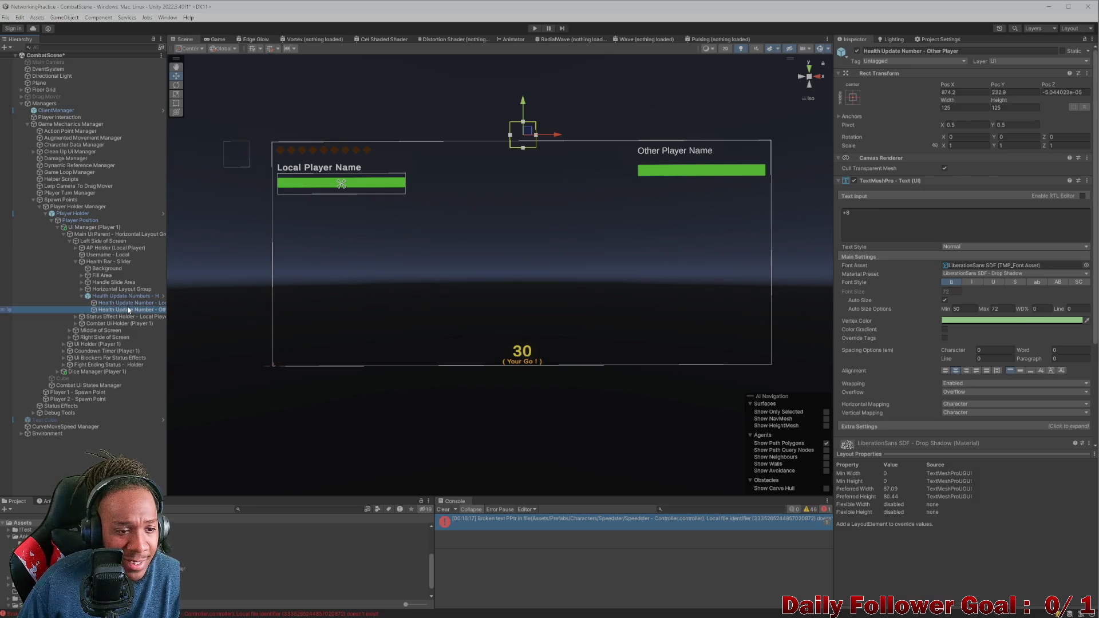
click(124, 296)
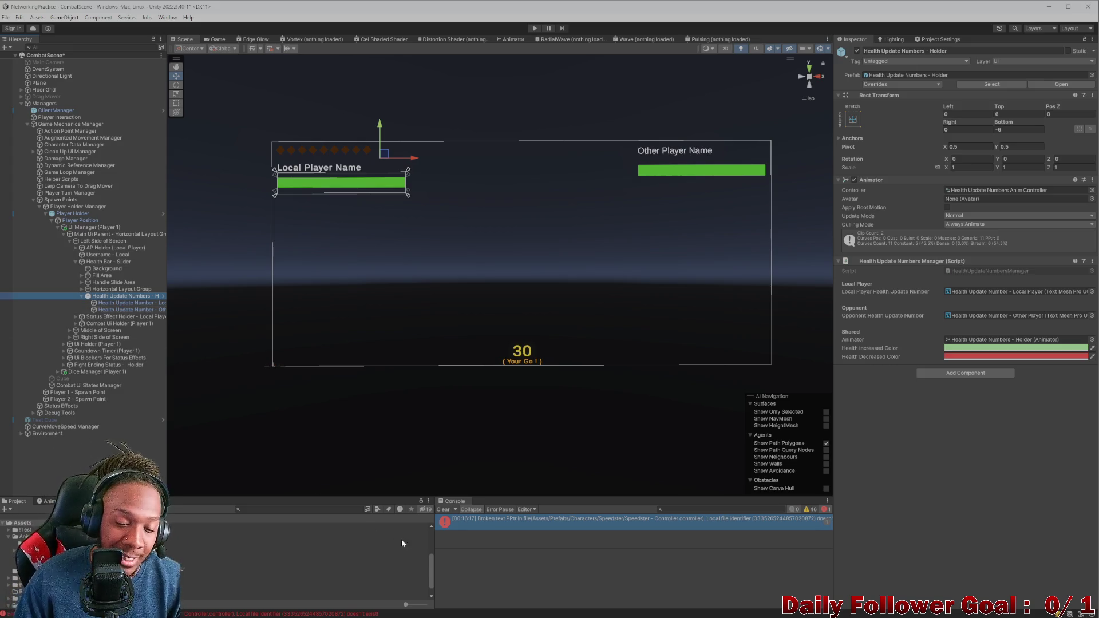
click(443, 510)
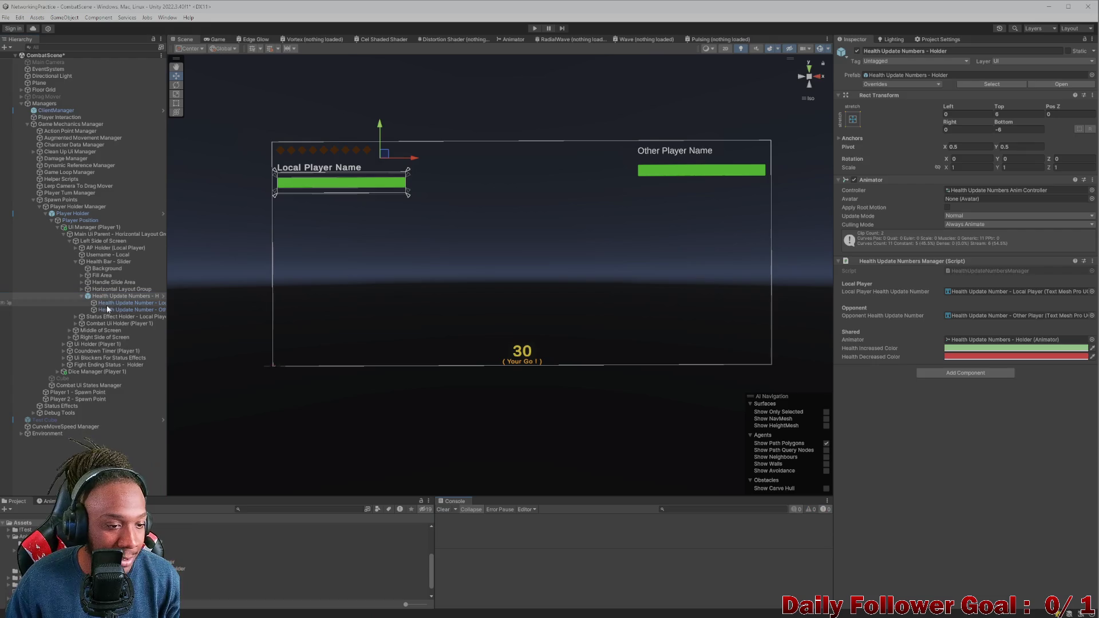
Step: Set Health Update Number - Local Player's Pos X to 0, centring it over the health bar
click(115, 304)
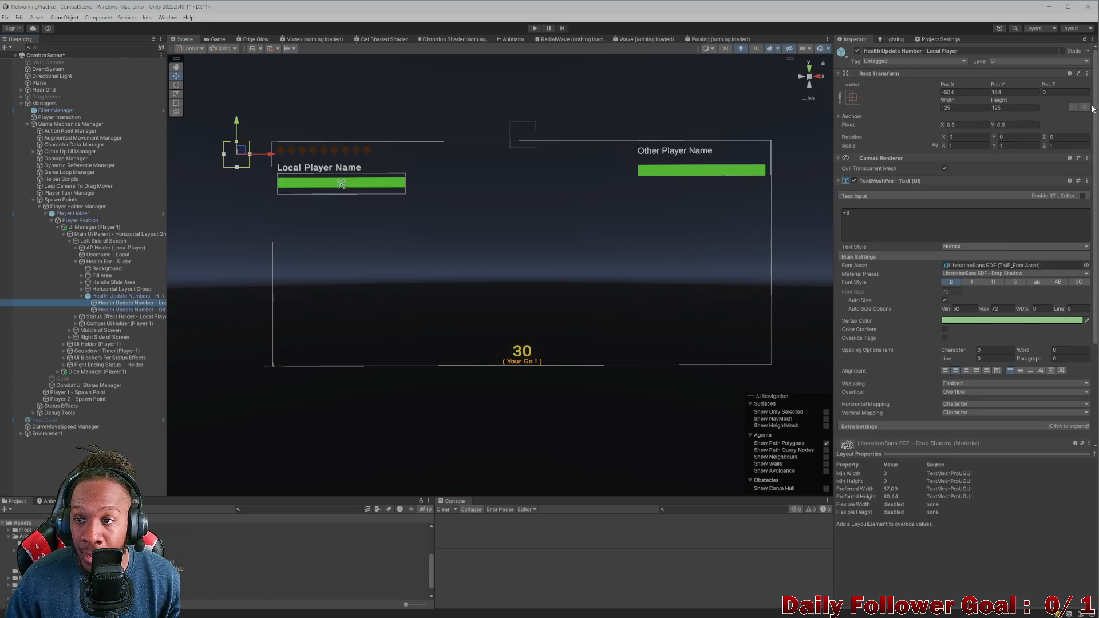
mouse_move(953, 89)
mouse_down()
mouse_move(369, 67)
mouse_move(611, 138)
mouse_up()
click(953, 89)
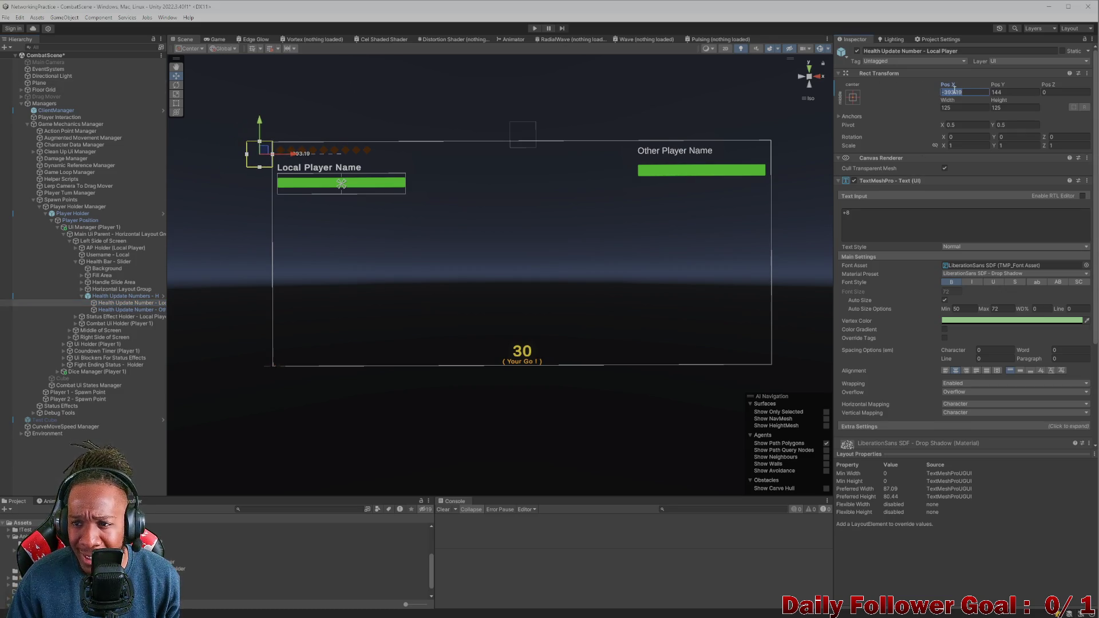
text(0)
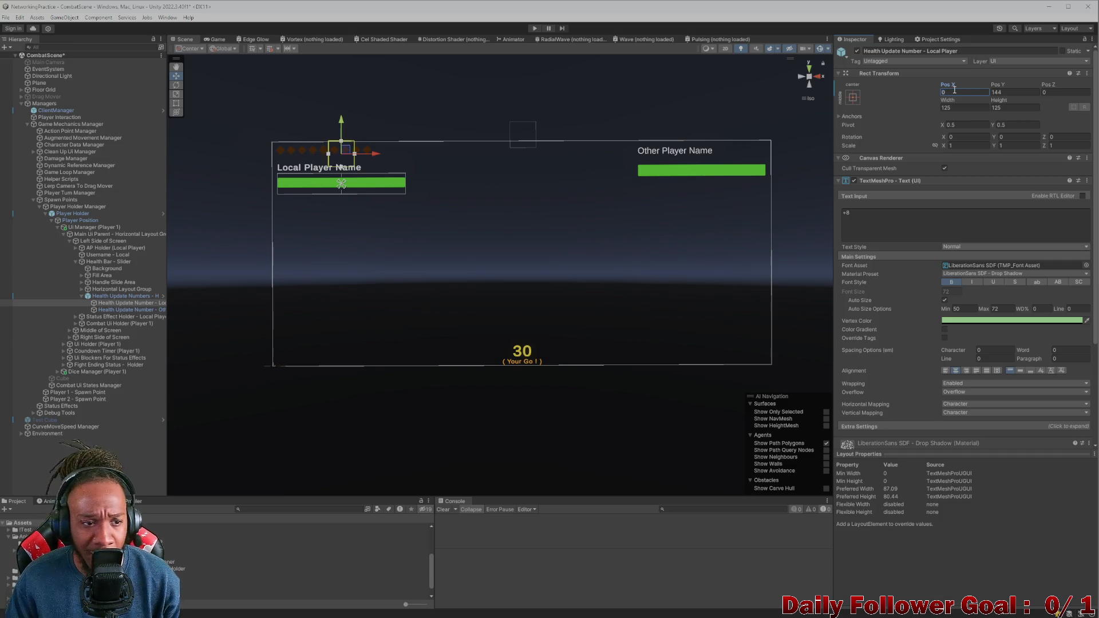
click(6, 296)
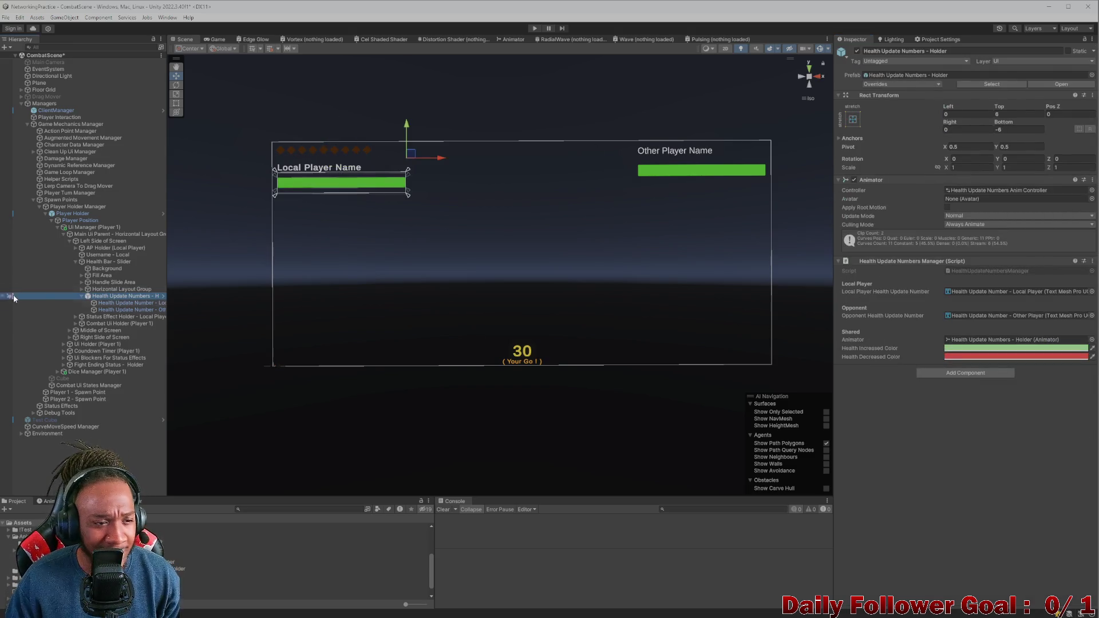
Step: Browse the Health Bar - Slider's layout children and reselect Health Update Numbers - Holder
click(109, 289)
click(107, 283)
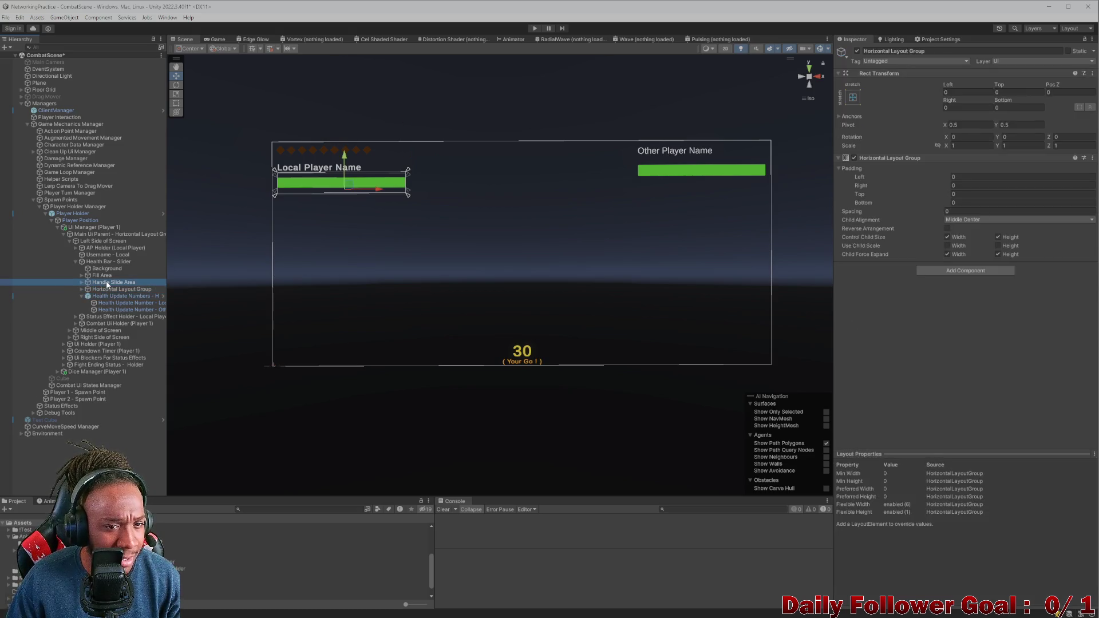
click(106, 269)
click(104, 262)
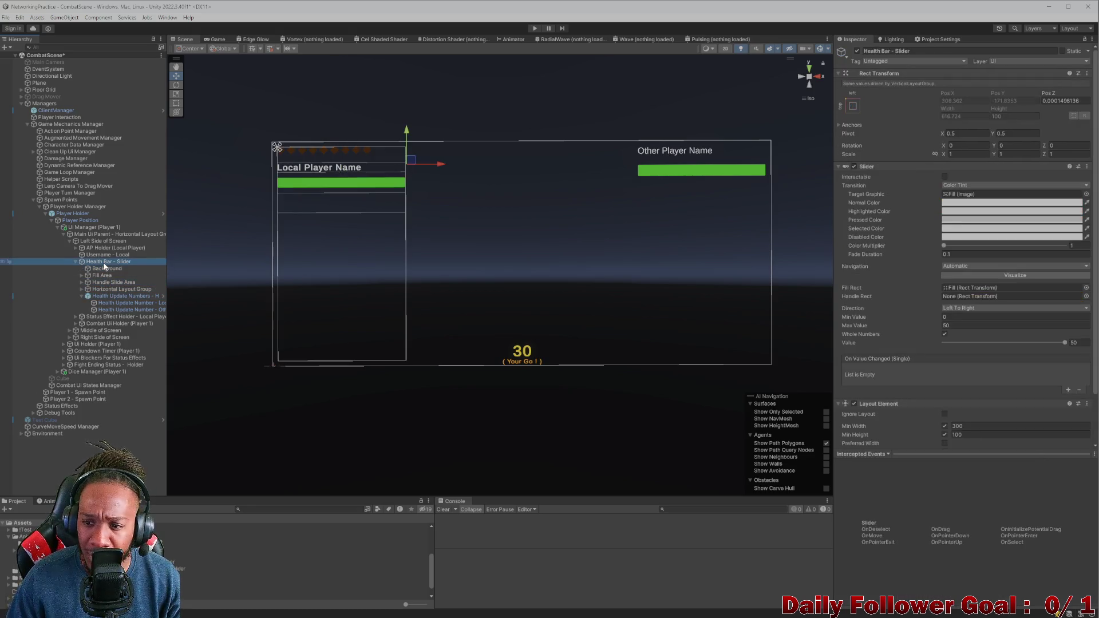
scroll(904, 275, down, 2)
scroll(930, 309, up, 2)
click(115, 296)
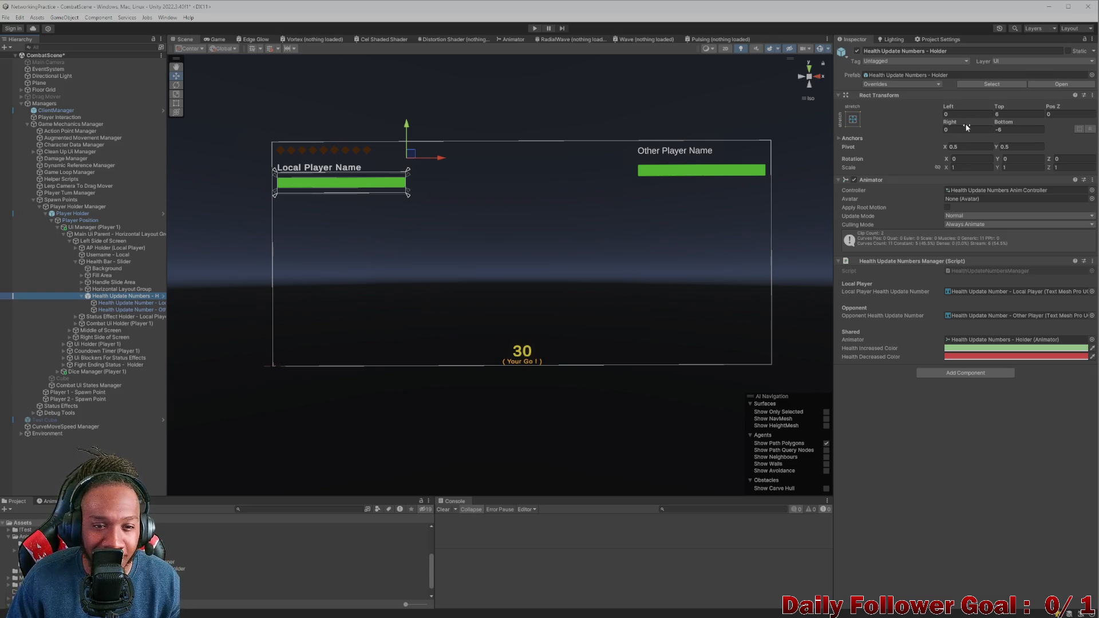
Step: Set the Holder's Rect Transform Top and Bottom offsets to 0
click(1000, 106)
mouse_move(1000, 106)
mouse_down()
mouse_move(1023, 101)
mouse_move(997, 98)
mouse_up()
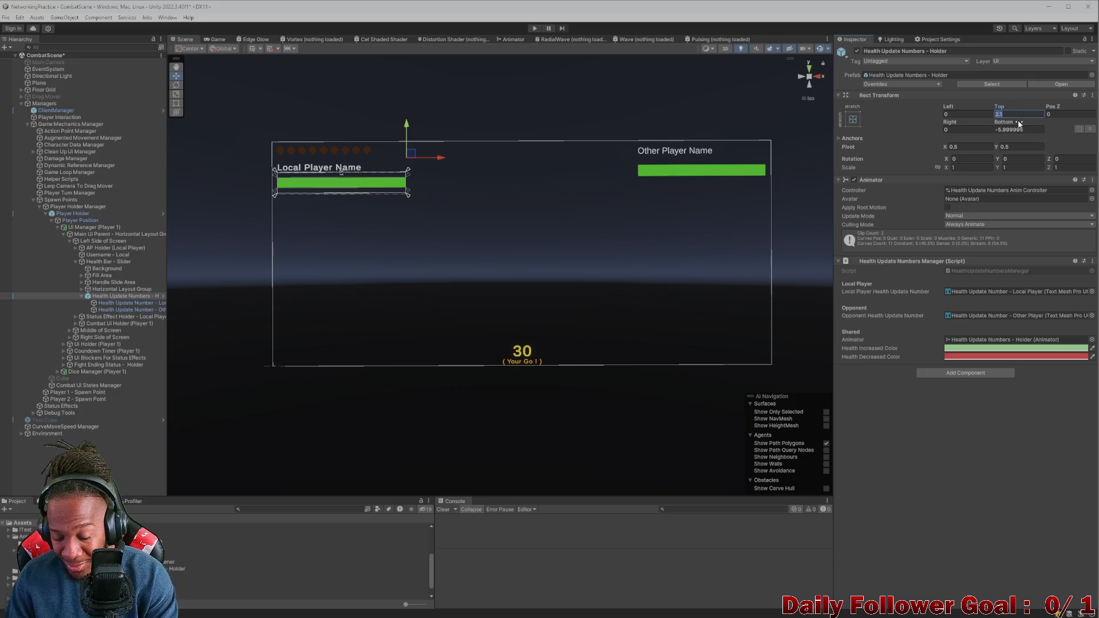
click(1033, 129)
text(0)
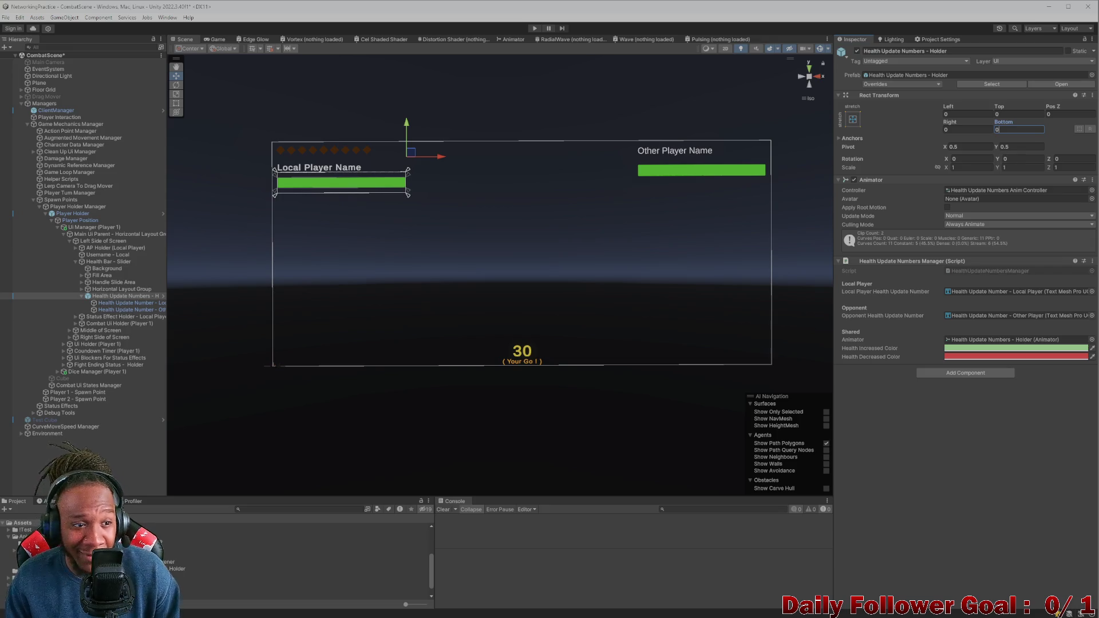
click(109, 303)
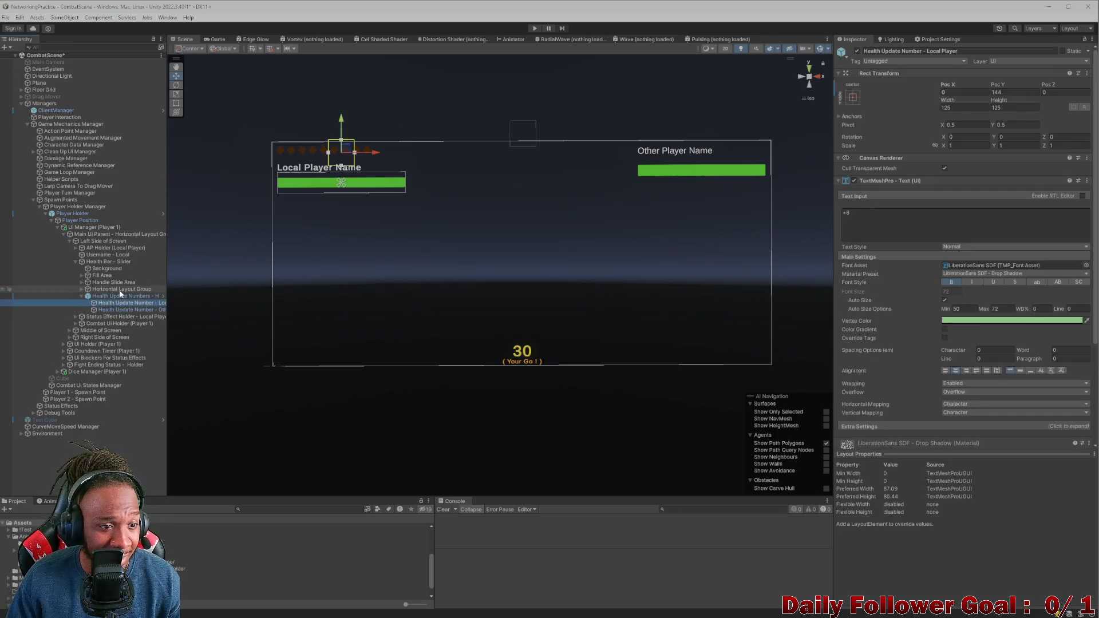
Step: Check the Health Bar - Slider and Left Side of Screen layouts, then pick the local health number
click(122, 297)
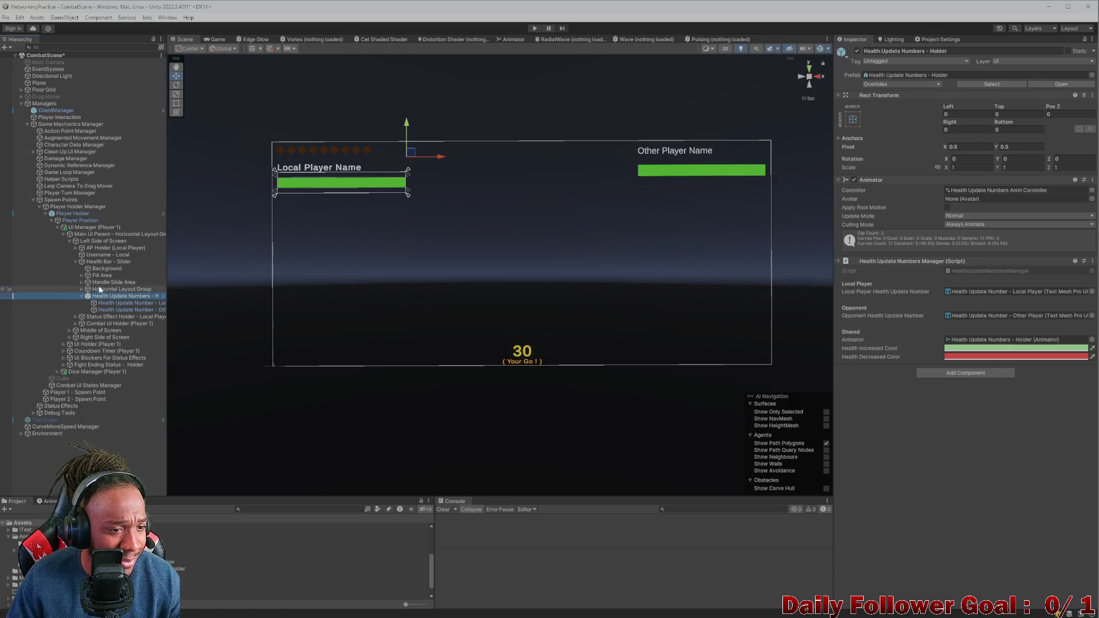
click(89, 262)
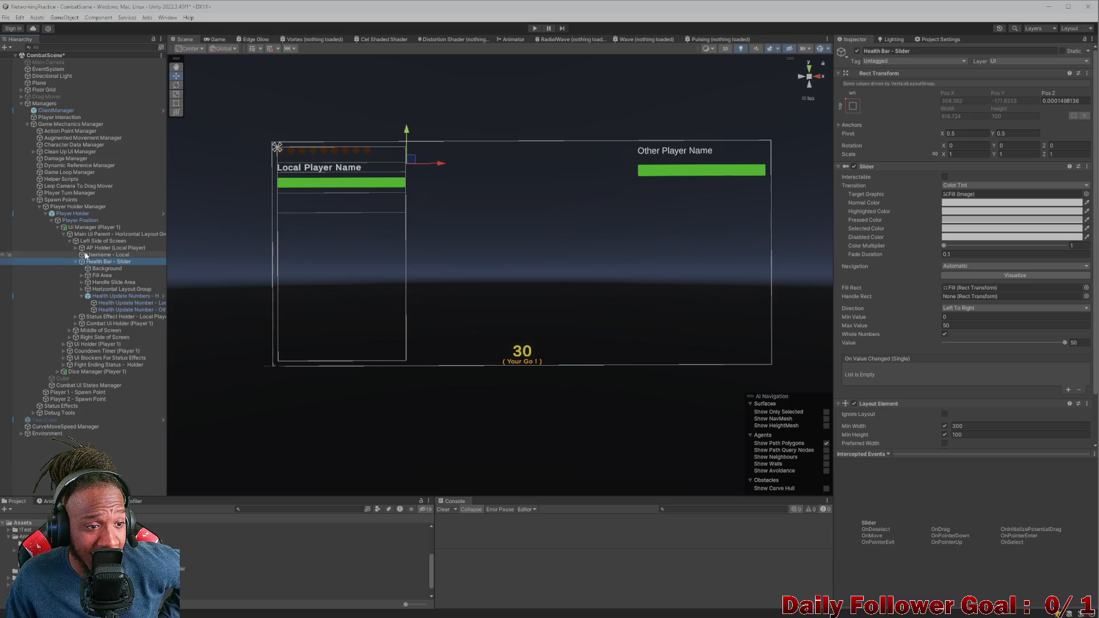
click(98, 241)
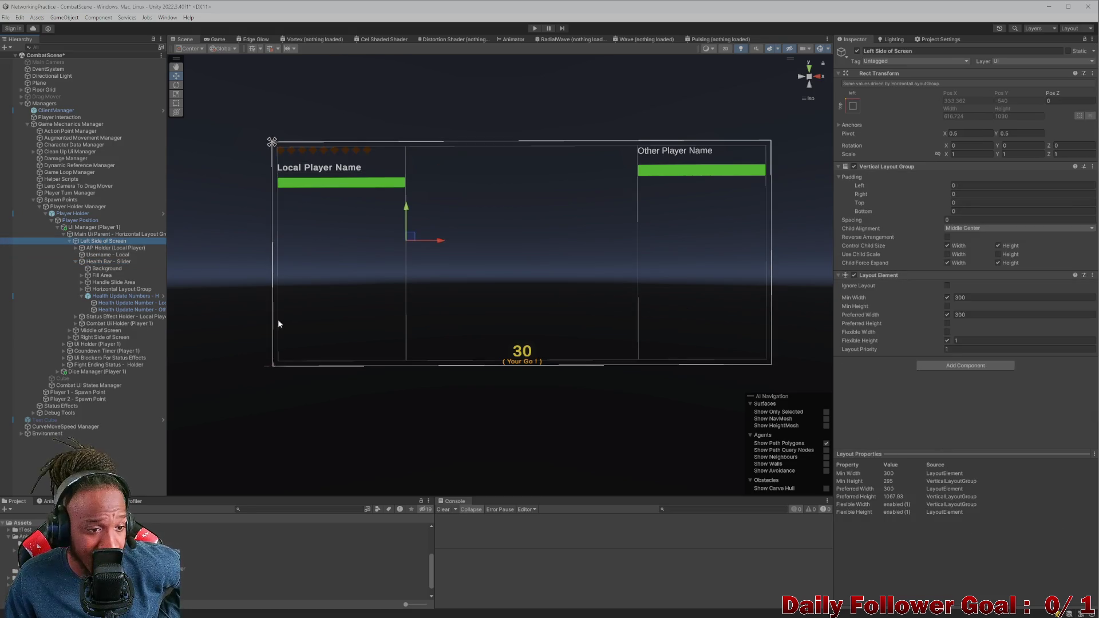
click(83, 262)
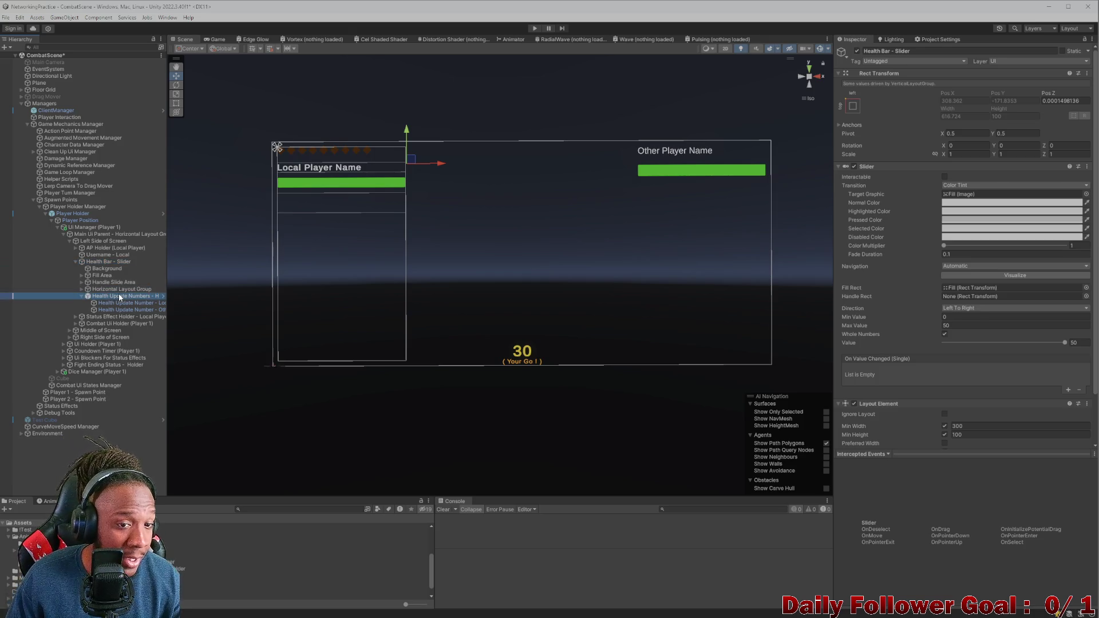
click(119, 296)
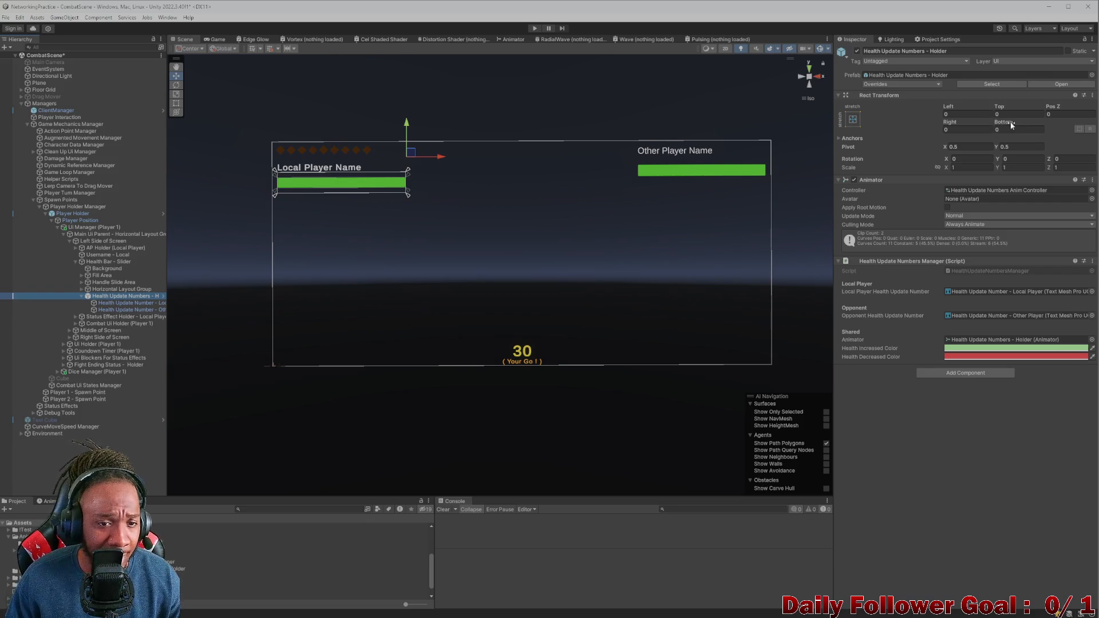
click(347, 149)
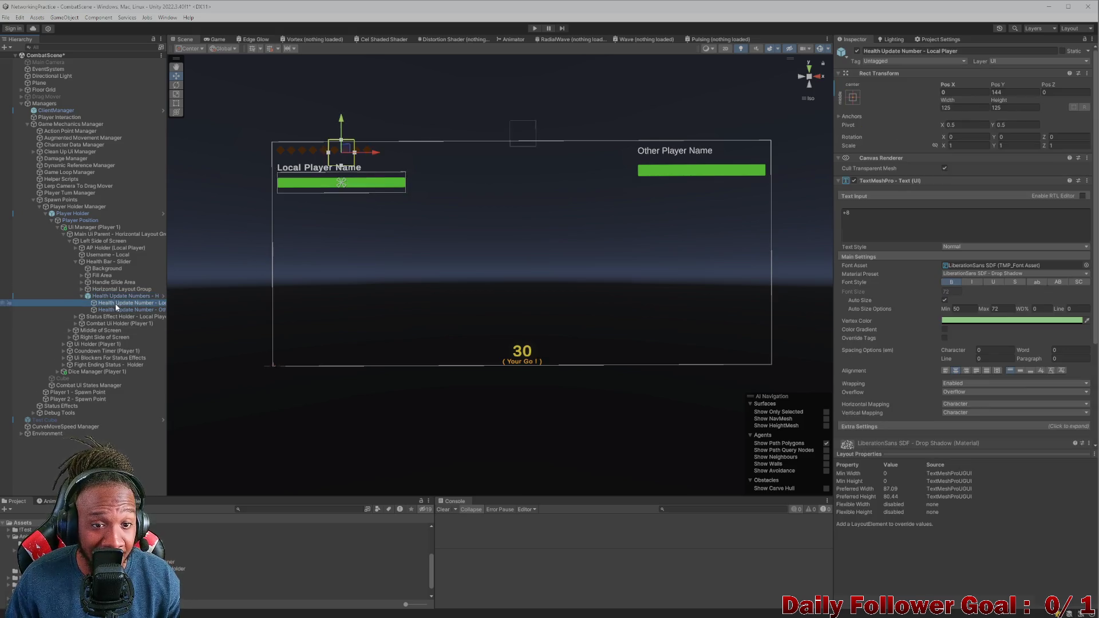
Step: Place Health Update Number - Local Player at Pos X 250, Pos Y -250 below the health bar
mouse_move(350, 147)
mouse_down()
mouse_move(405, 236)
mouse_move(405, 220)
mouse_up()
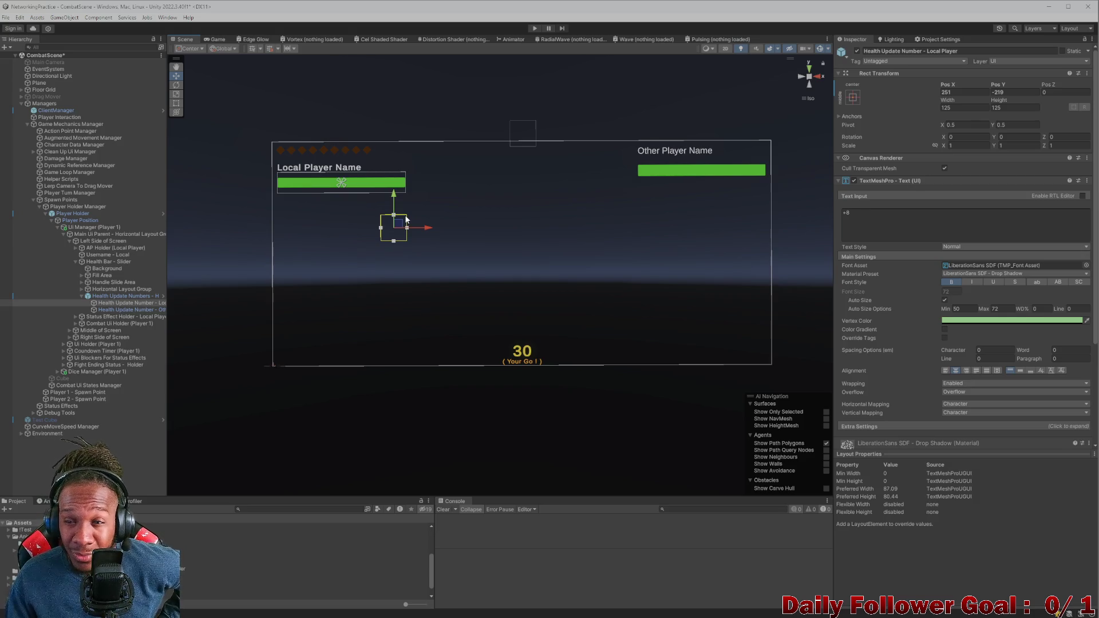
drag(401, 223, 402, 221)
click(961, 92)
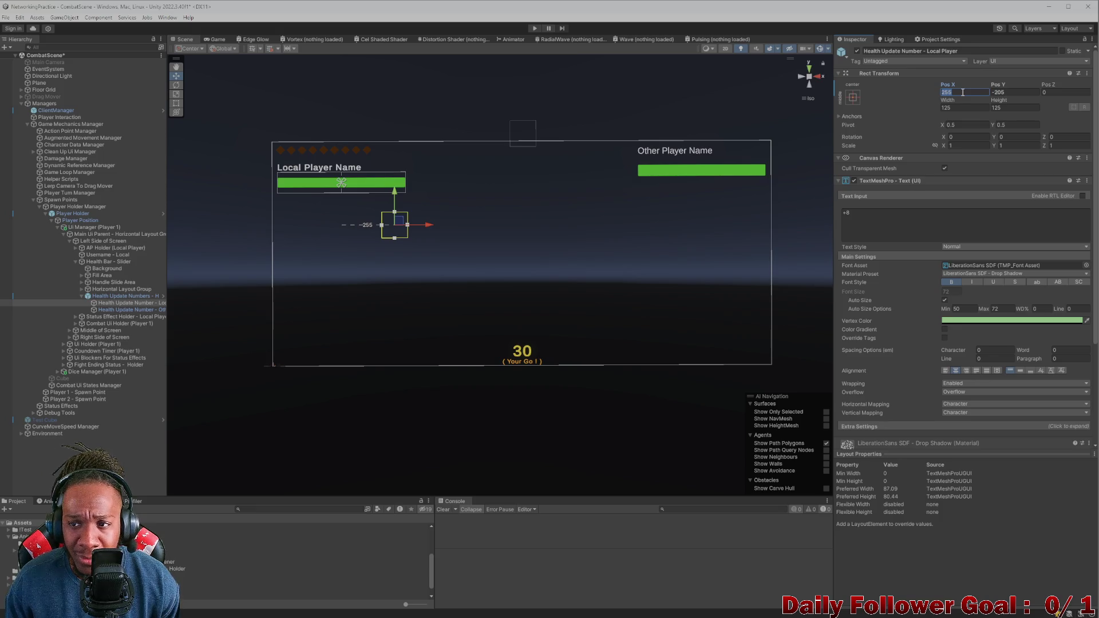
text(250)
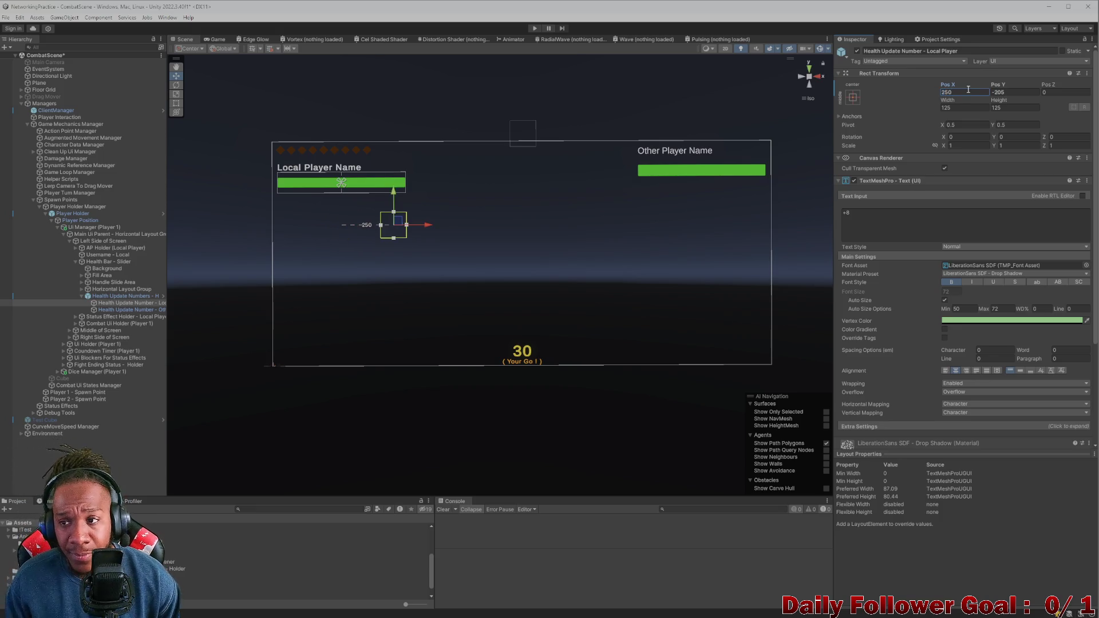
click(1008, 94)
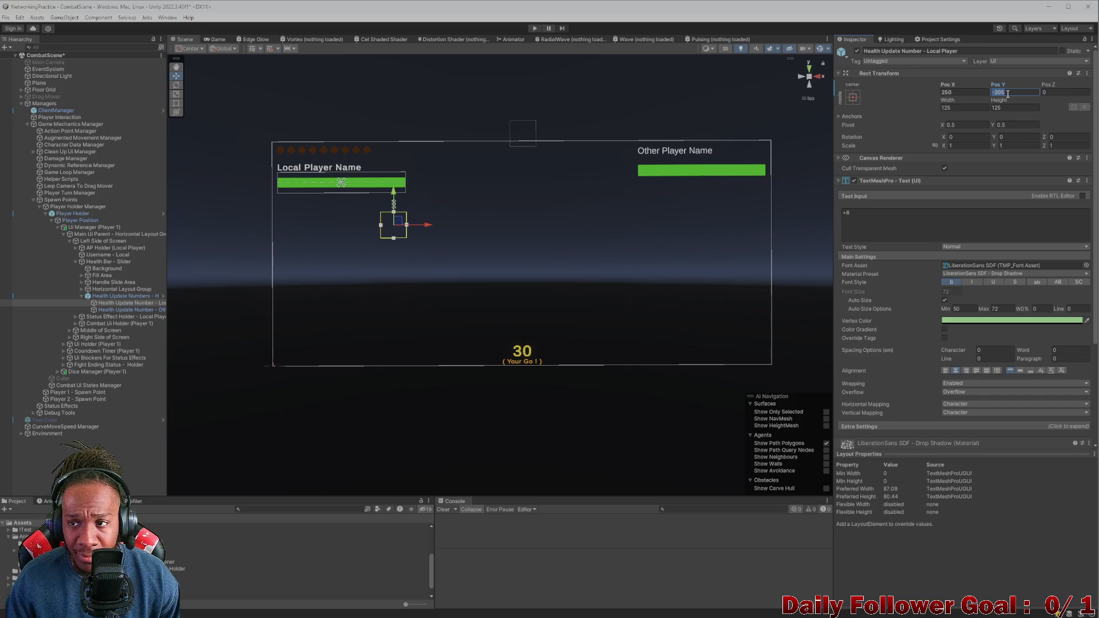
mouse_move(1000, 87)
mouse_down()
mouse_move(714, 58)
mouse_move(807, 64)
mouse_up()
key(BackSpace)
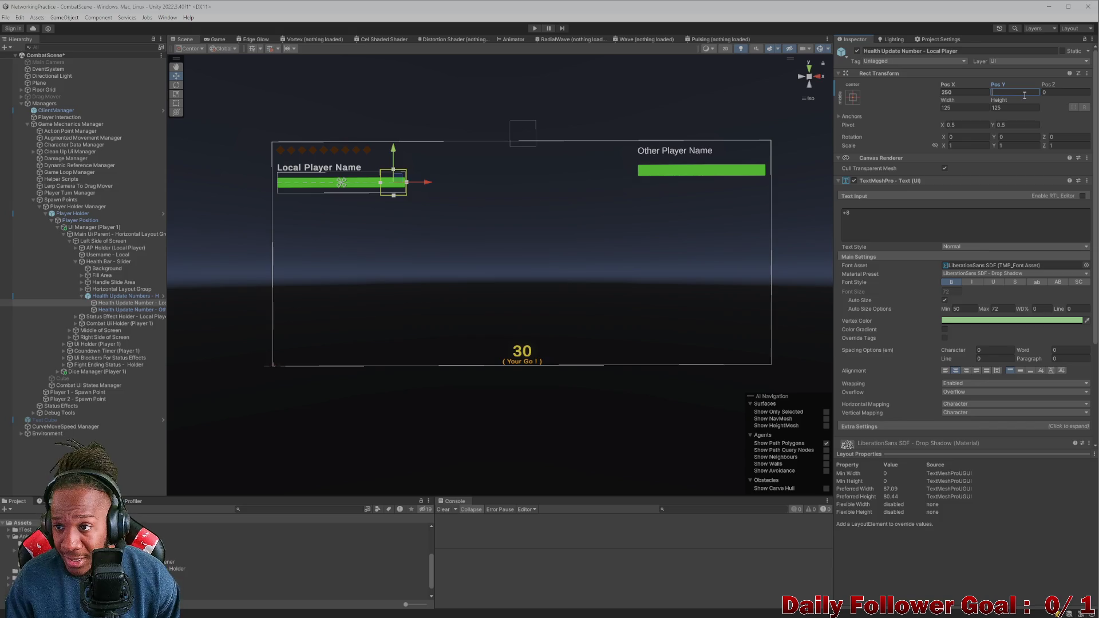
text(-250)
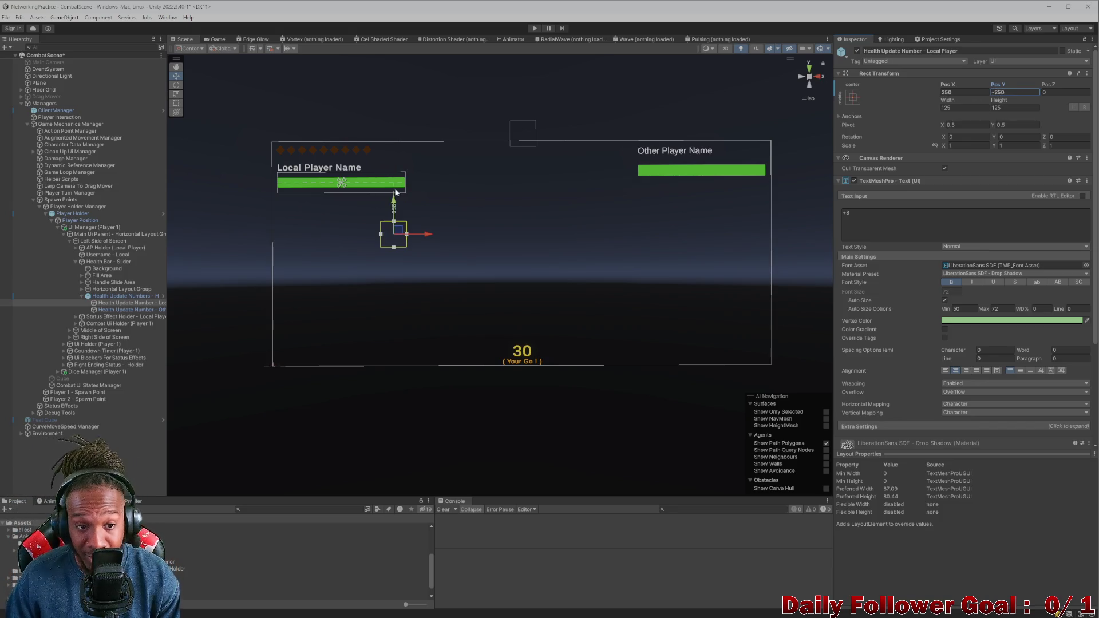
click(117, 303)
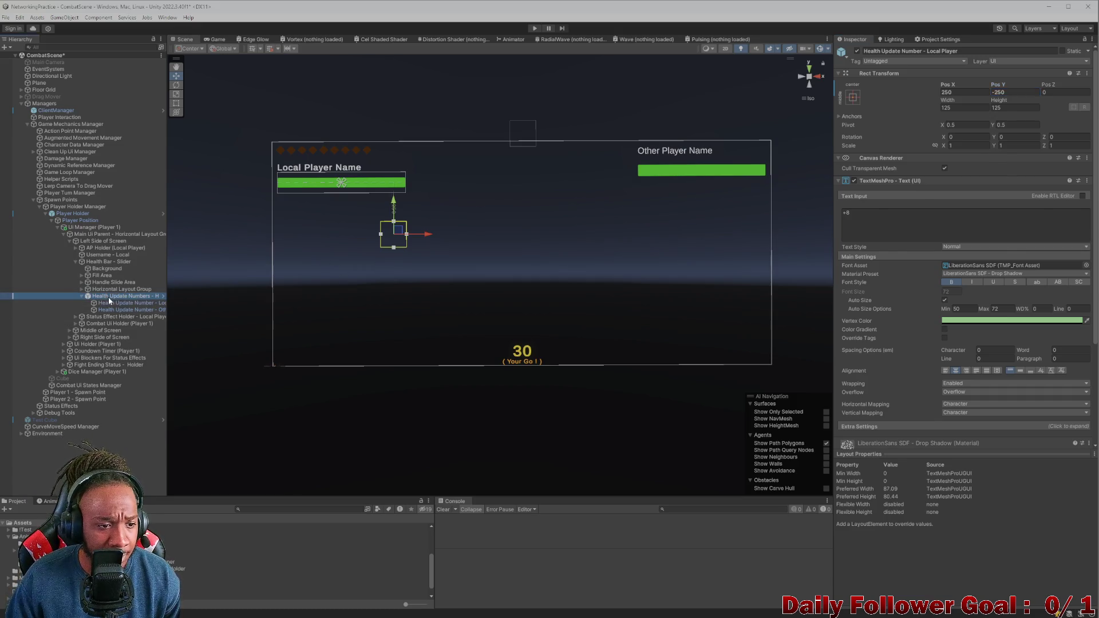
Step: Raise the local number's TextMeshPro Vertex Color alpha in the colour picker
scroll(874, 284, down, 3)
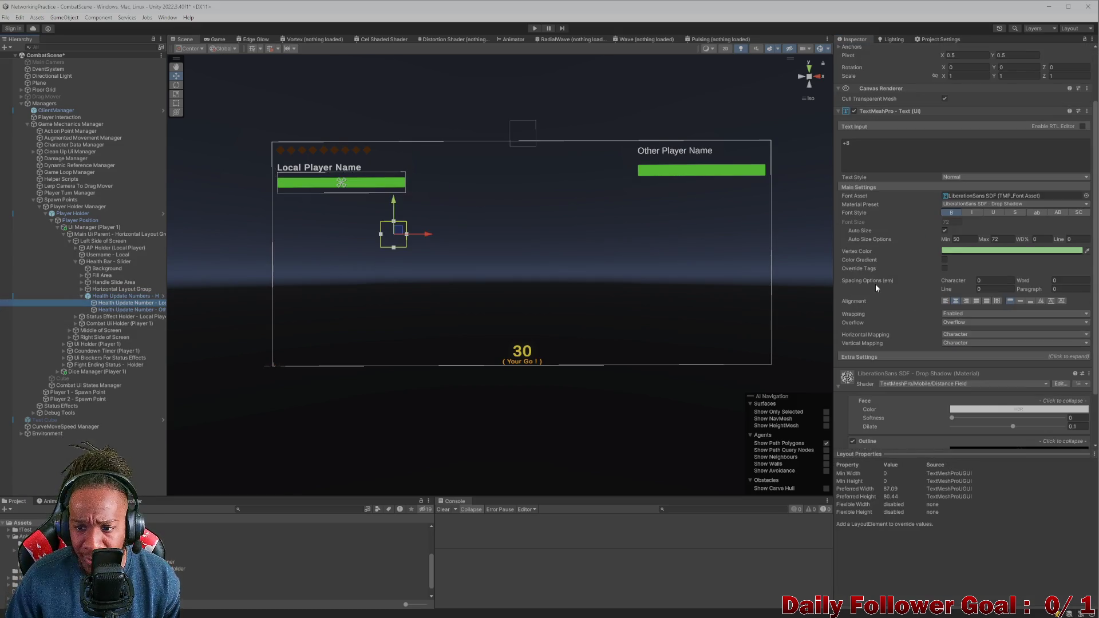
click(950, 251)
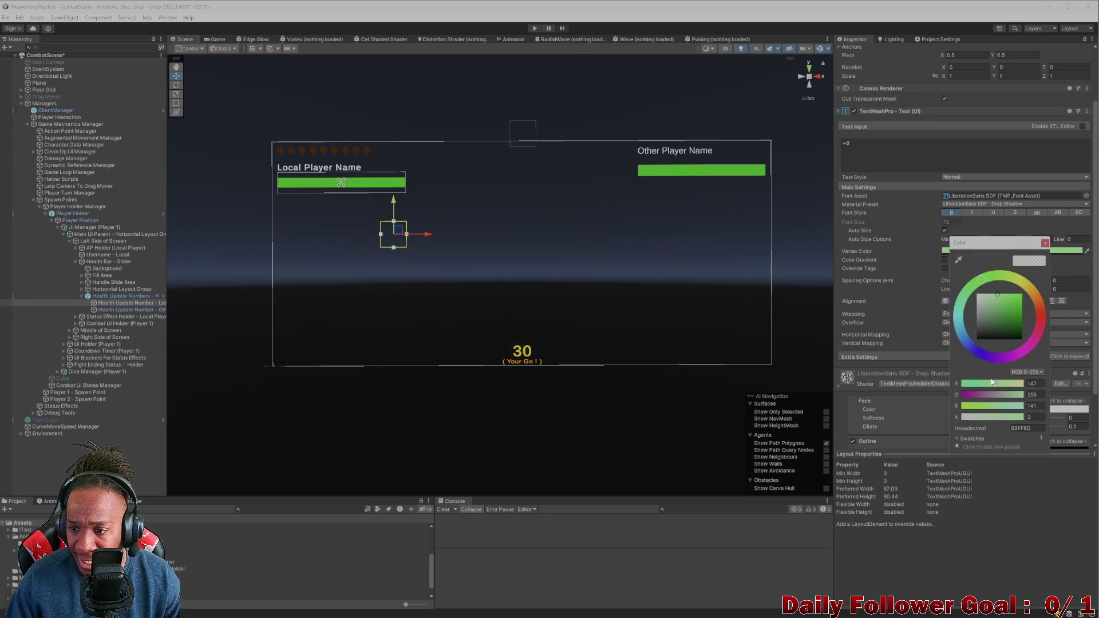
mouse_move(1002, 418)
mouse_down()
mouse_move(1083, 421)
mouse_move(932, 418)
mouse_up()
mouse_move(1007, 416)
mouse_down()
mouse_move(1022, 416)
mouse_move(973, 418)
mouse_move(1023, 417)
mouse_move(970, 417)
mouse_up()
click(887, 247)
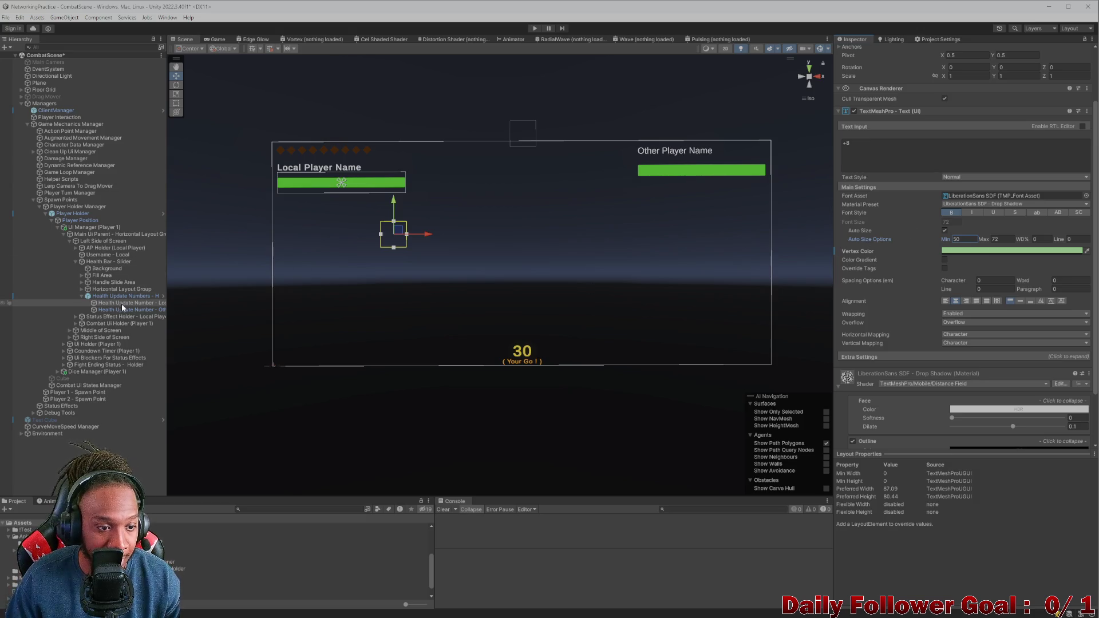
Step: Push the local +8 number's vertex colour alpha to maximum and preview it in Game view
click(126, 310)
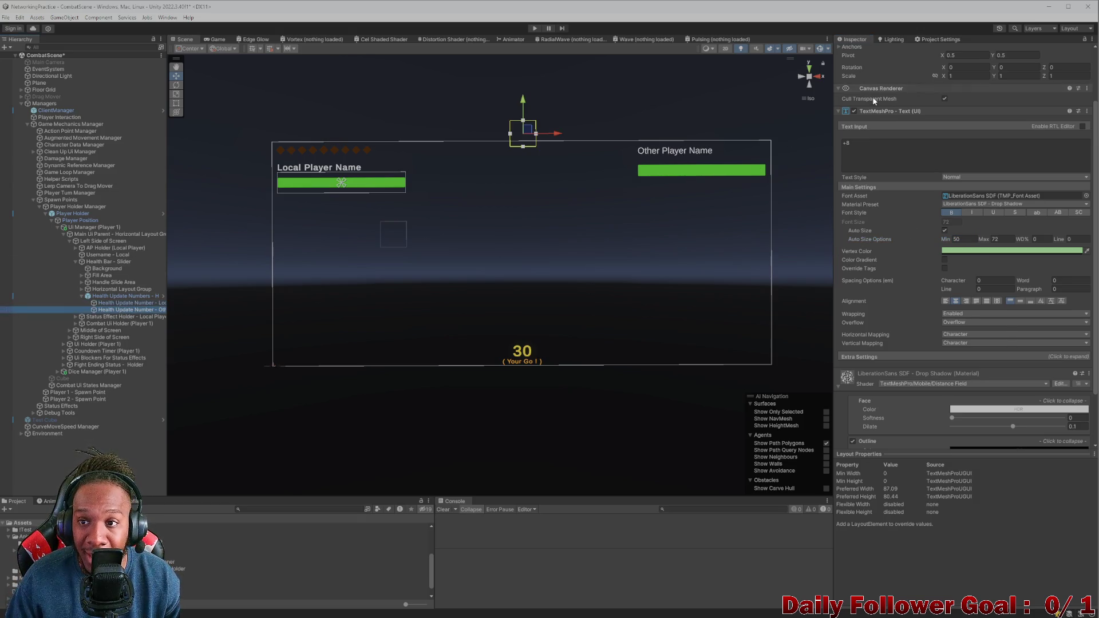
scroll(873, 99, up, 3)
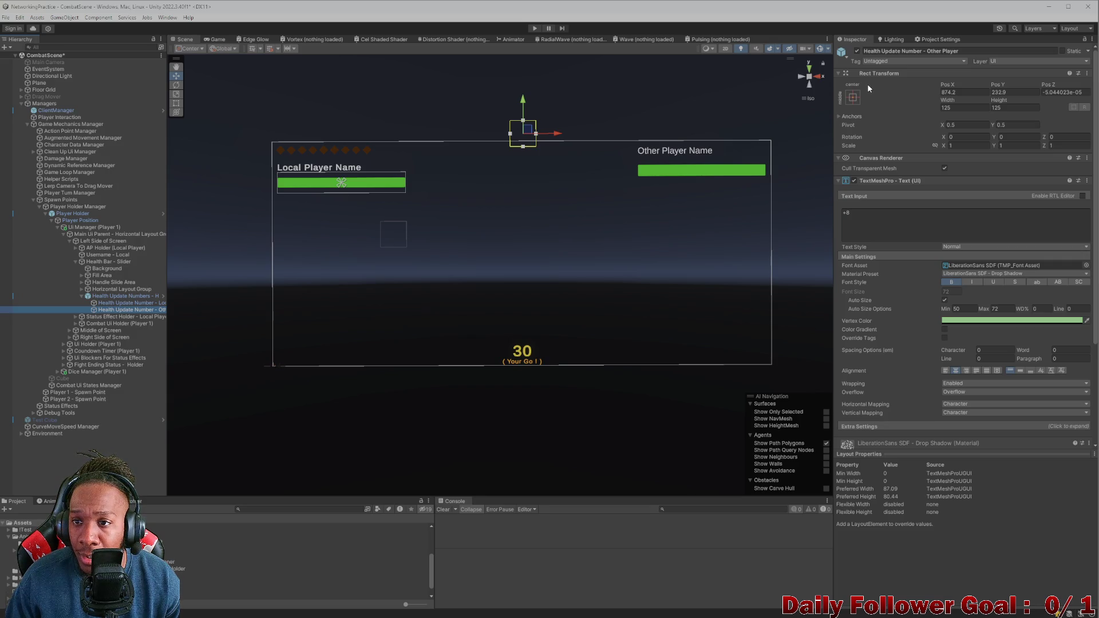
scroll(966, 302, down, 5)
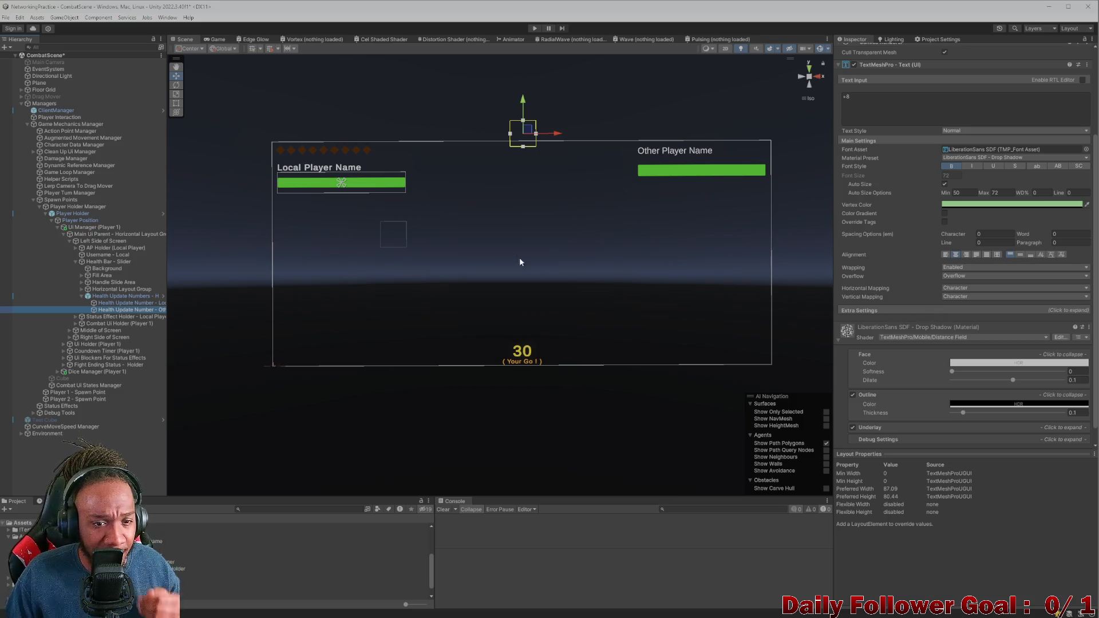
key(Up)
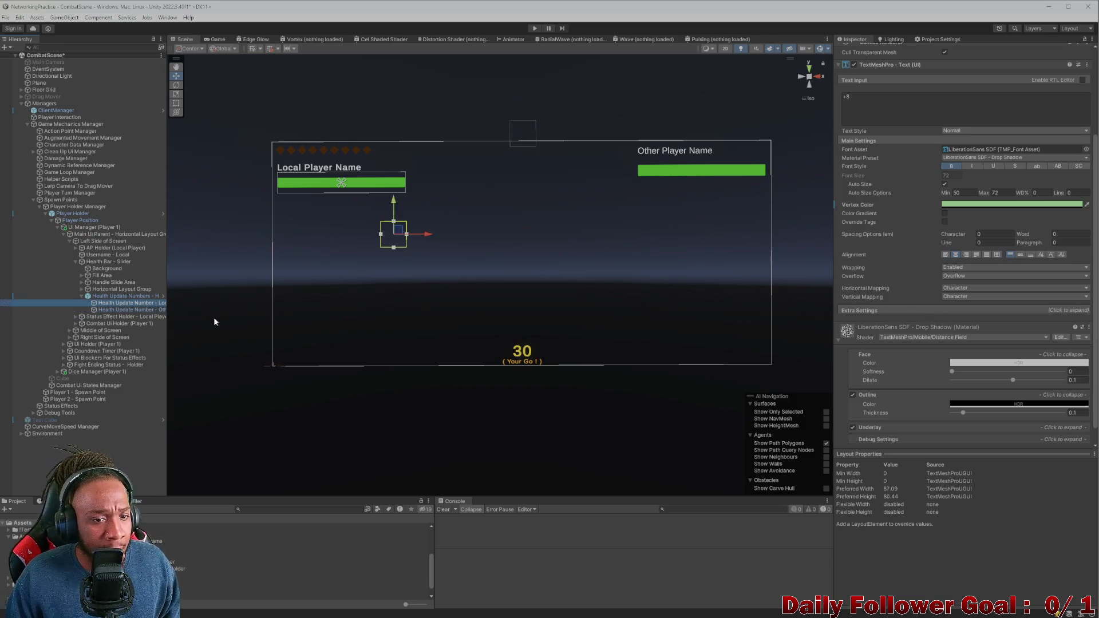
click(962, 204)
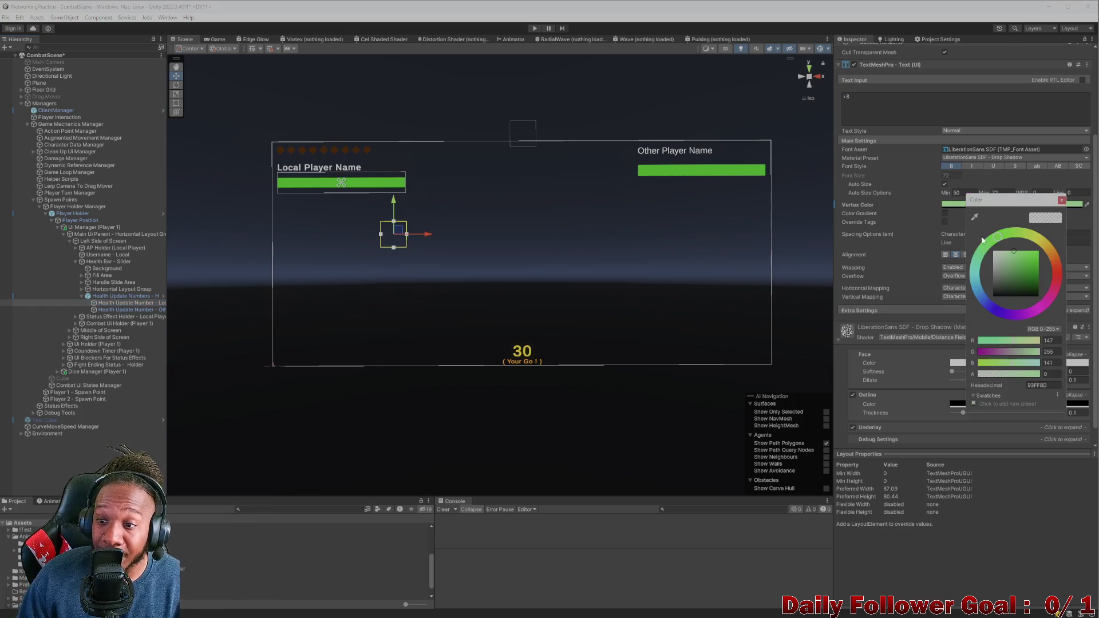
click(1035, 375)
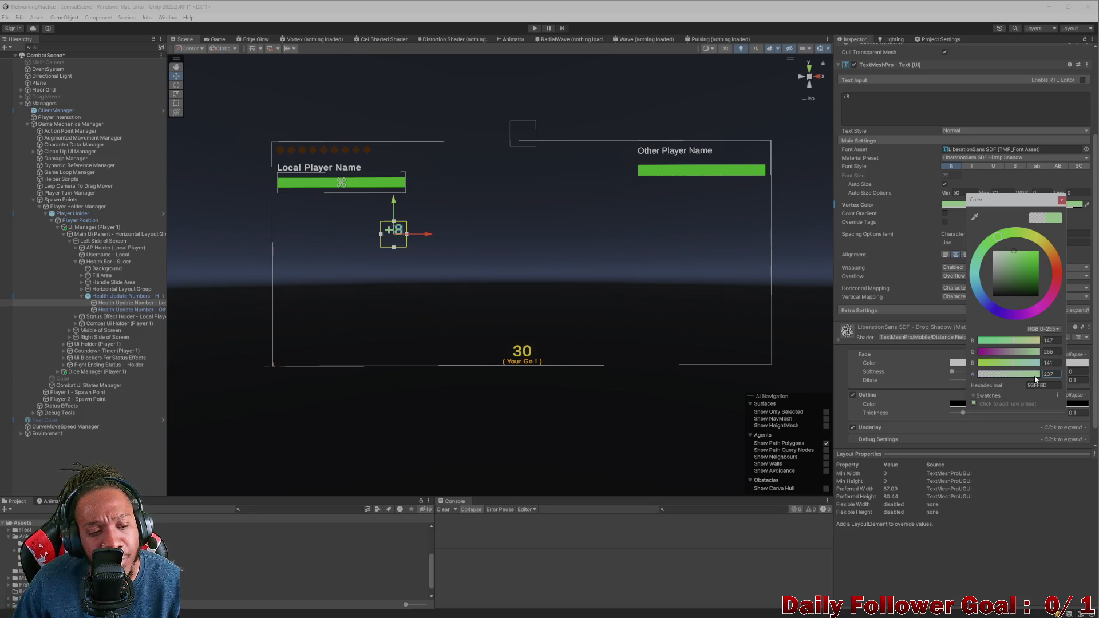
drag(1036, 375, 1060, 372)
click(218, 39)
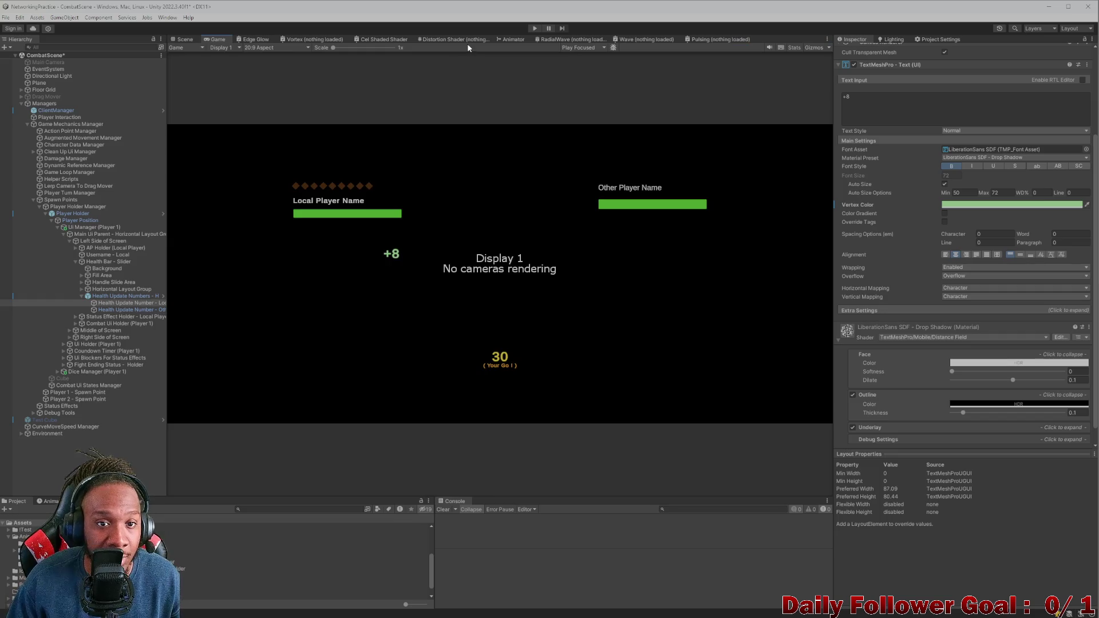
Step: Preview the Game view at 4:3 aspect, return it to 20:9, and select the Holder
click(275, 48)
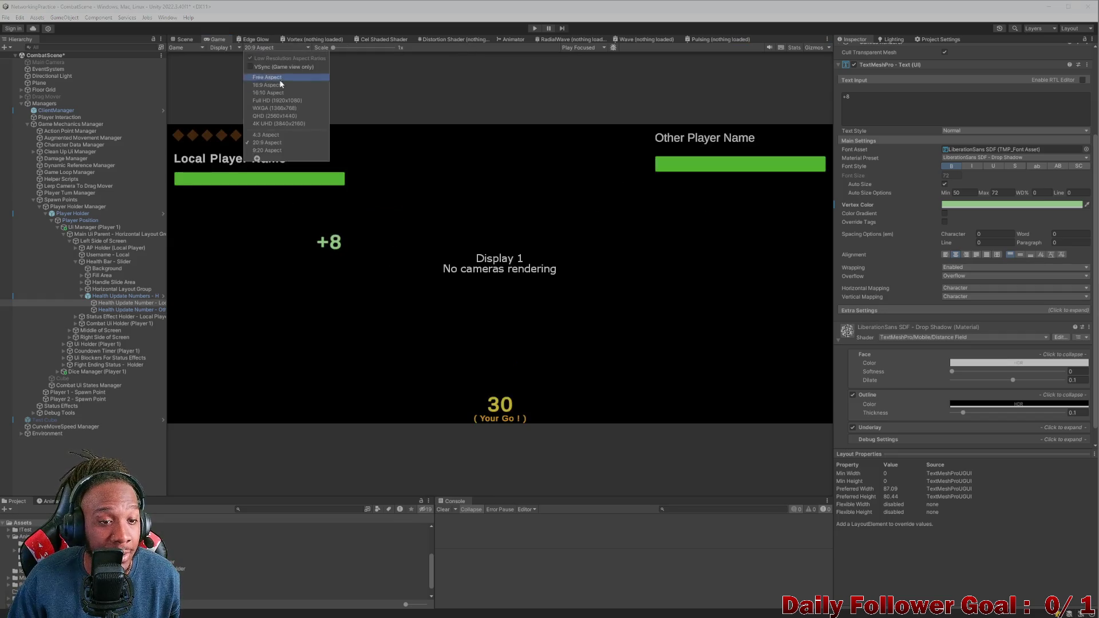
click(267, 134)
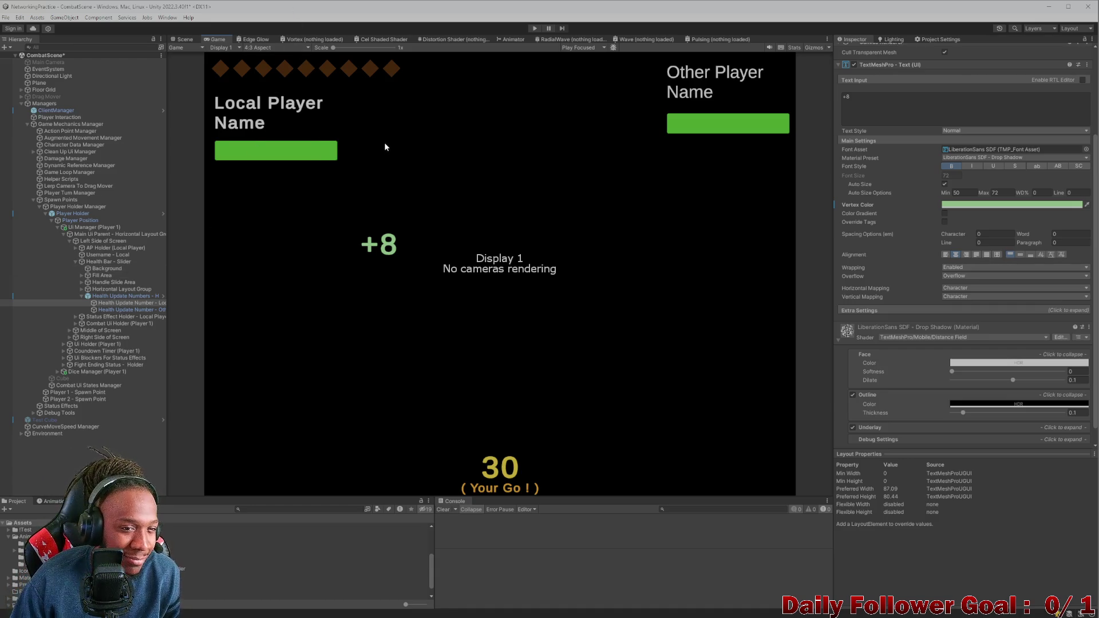
click(258, 50)
click(270, 144)
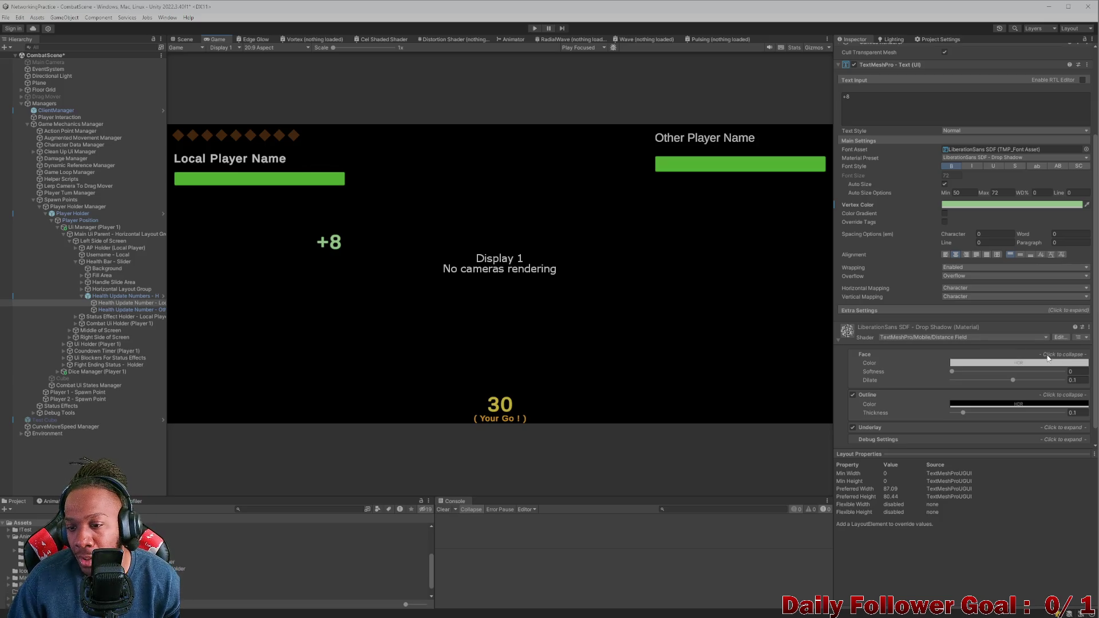
click(111, 298)
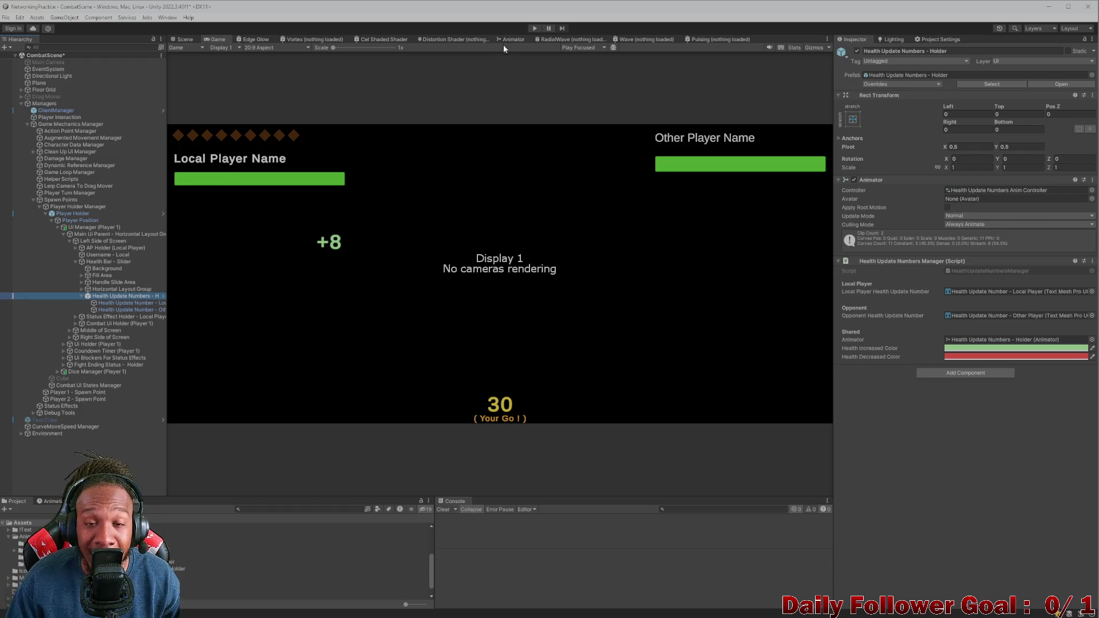
Step: Run a quick Play-mode test, then reselect Health Update Numbers - Holder
click(531, 26)
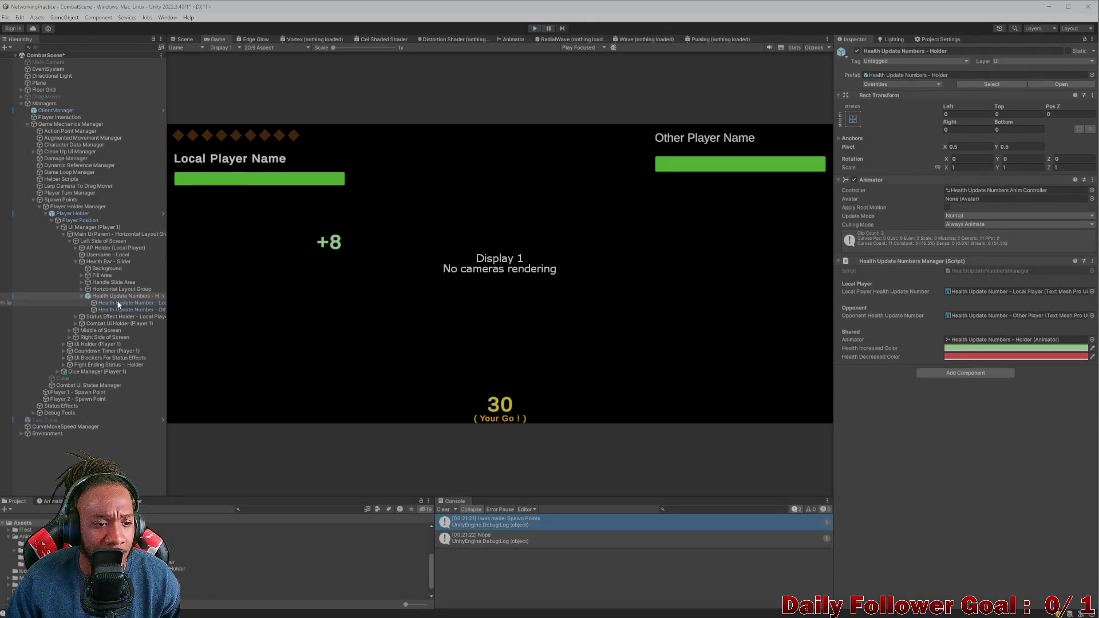
click(117, 289)
click(118, 293)
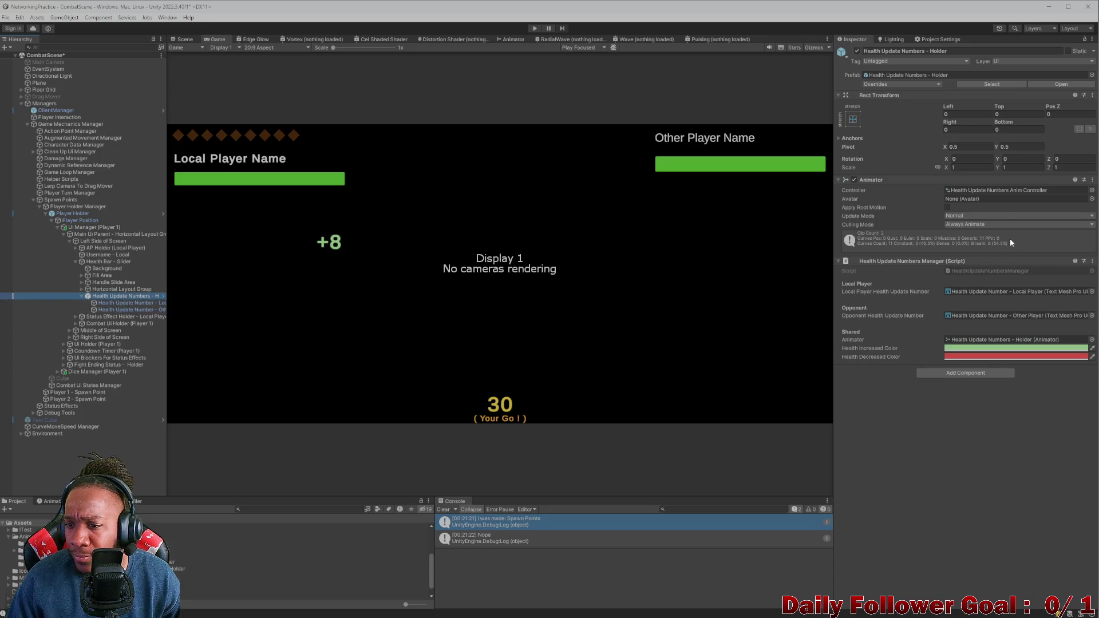
click(136, 304)
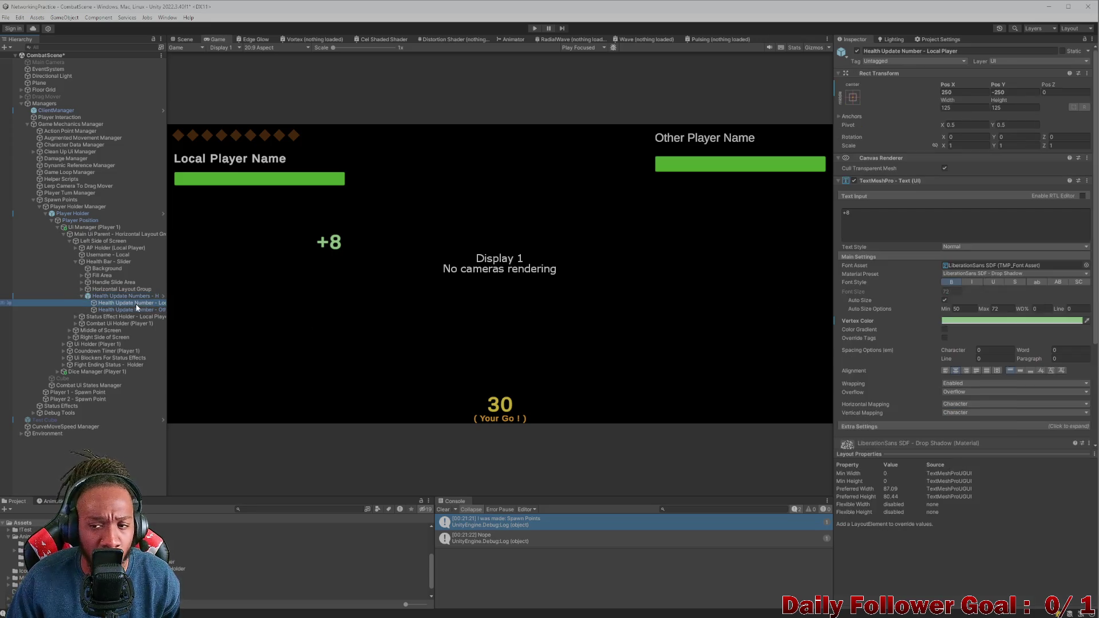
scroll(901, 343, down, 2)
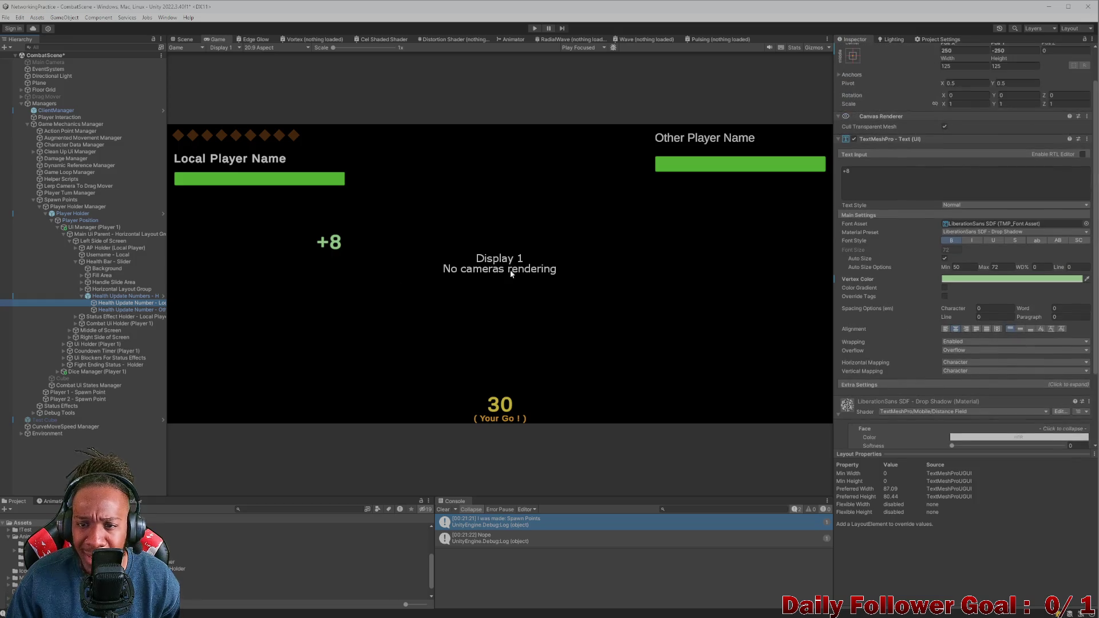
click(115, 296)
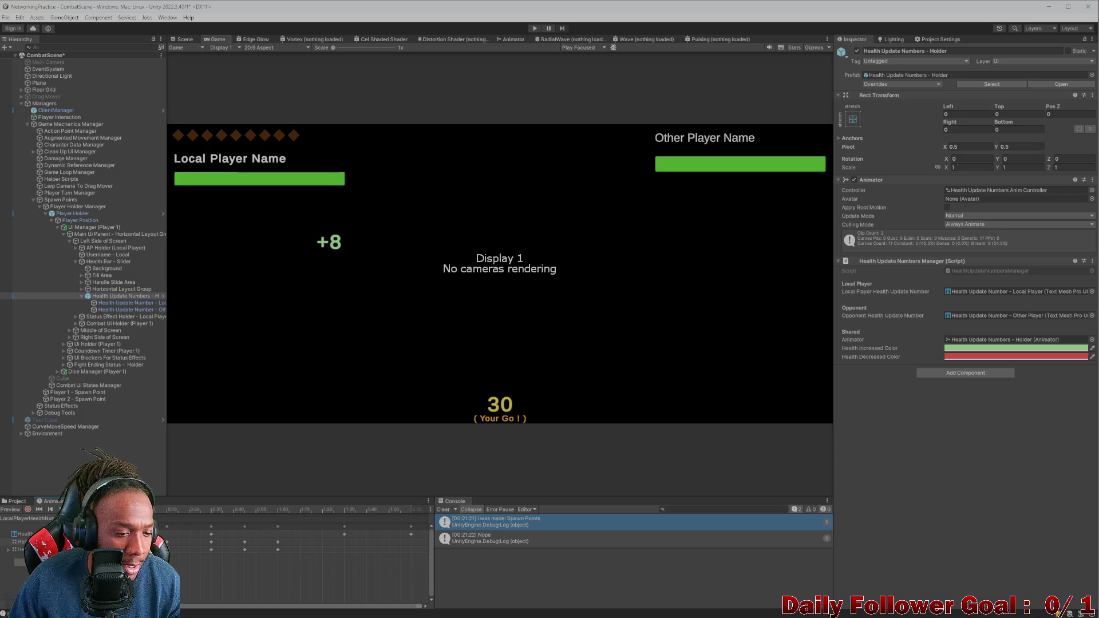
Step: Enable Animation preview and scrub the timeline to watch +8 move above the bar
click(179, 511)
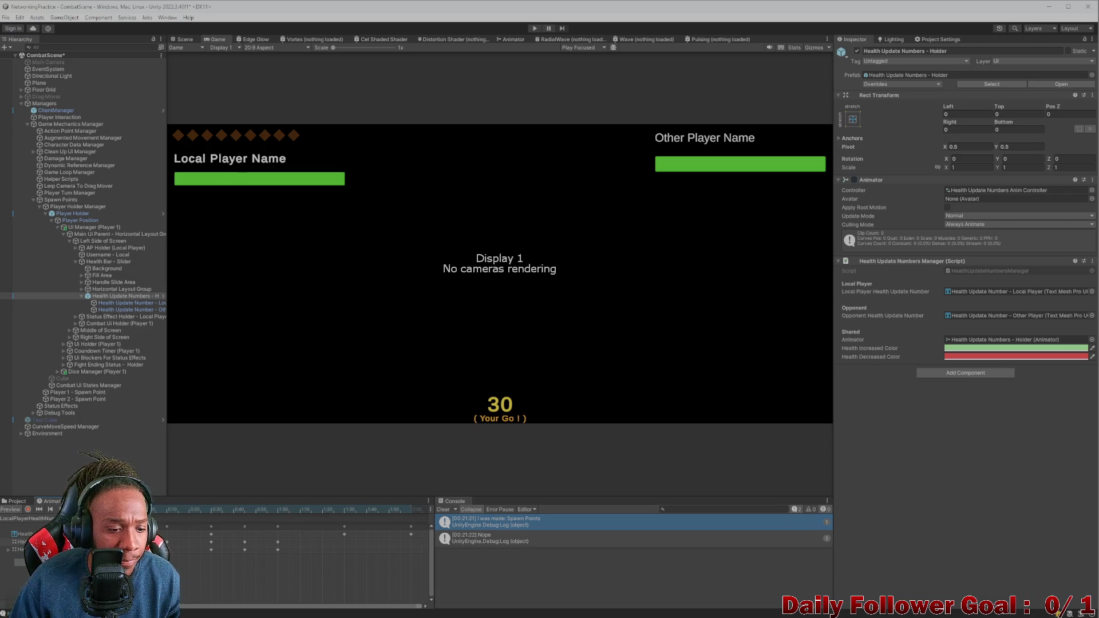
mouse_move(172, 512)
mouse_down()
mouse_move(413, 512)
mouse_move(151, 512)
mouse_up()
click(123, 303)
click(121, 296)
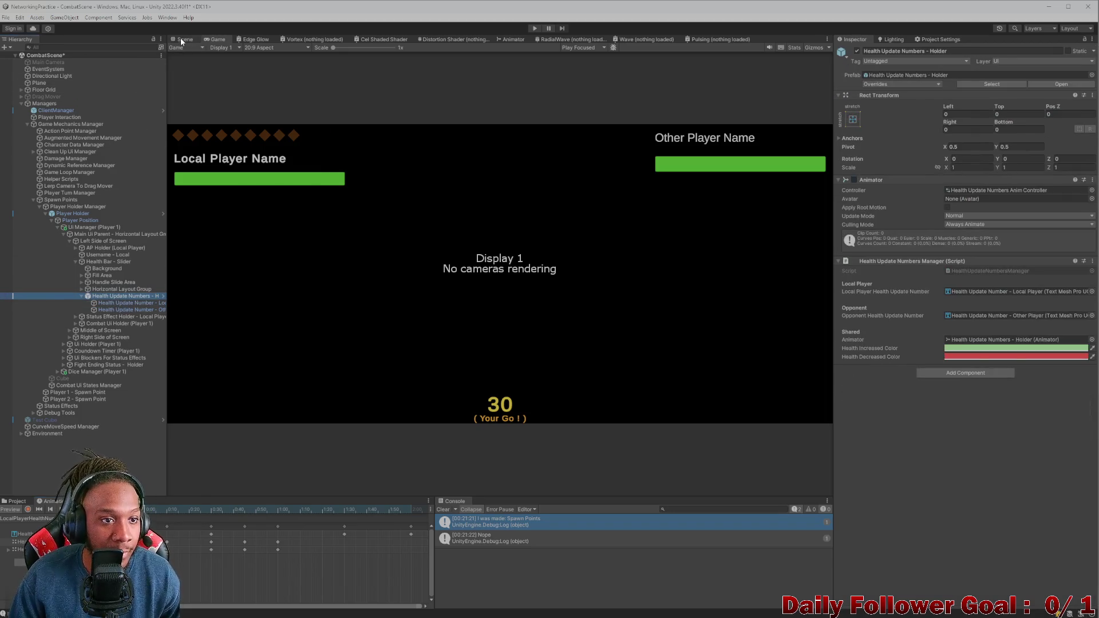
click(185, 39)
mouse_move(166, 510)
mouse_down()
mouse_move(218, 503)
mouse_move(164, 492)
mouse_move(172, 490)
mouse_move(198, 491)
mouse_move(151, 503)
mouse_up()
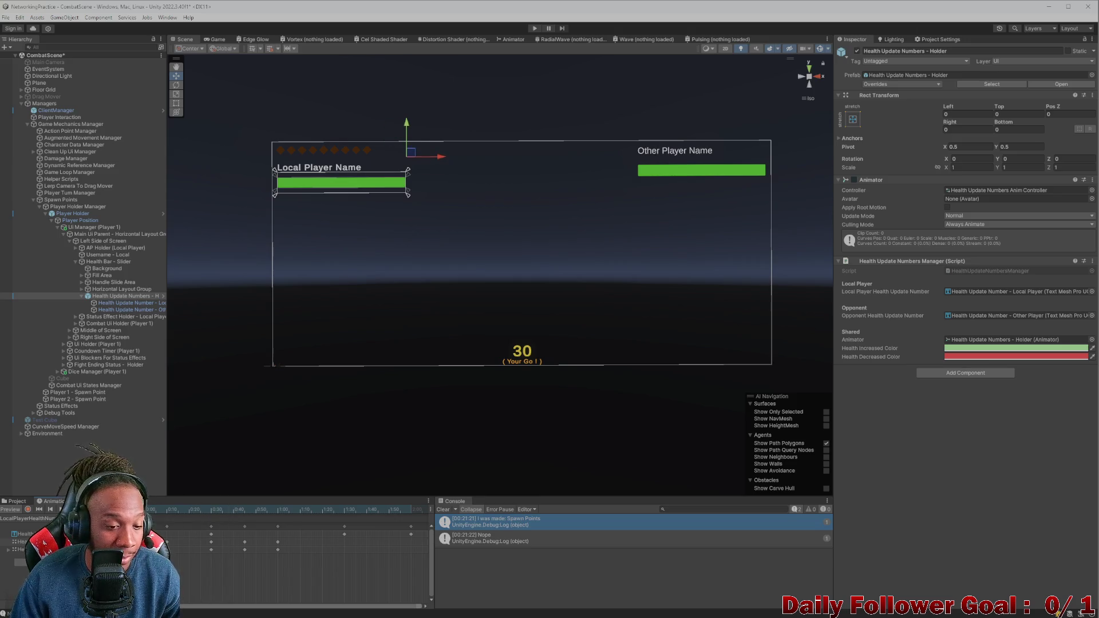
Step: Set Health Update Number - Local Player's Pos X and Pos Y to 0
click(129, 304)
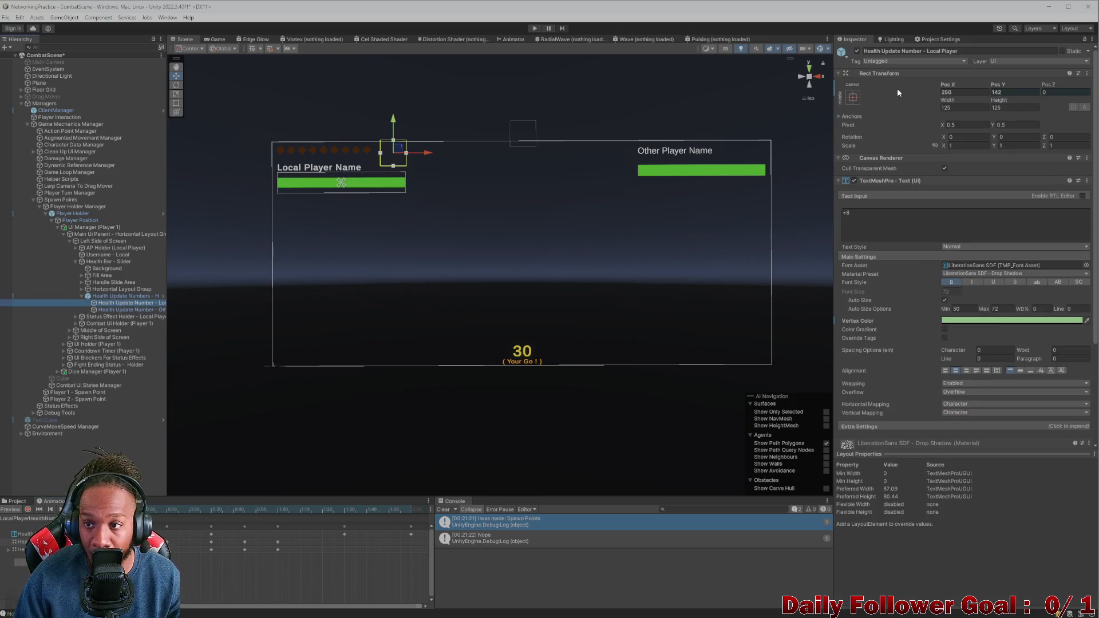
click(975, 92)
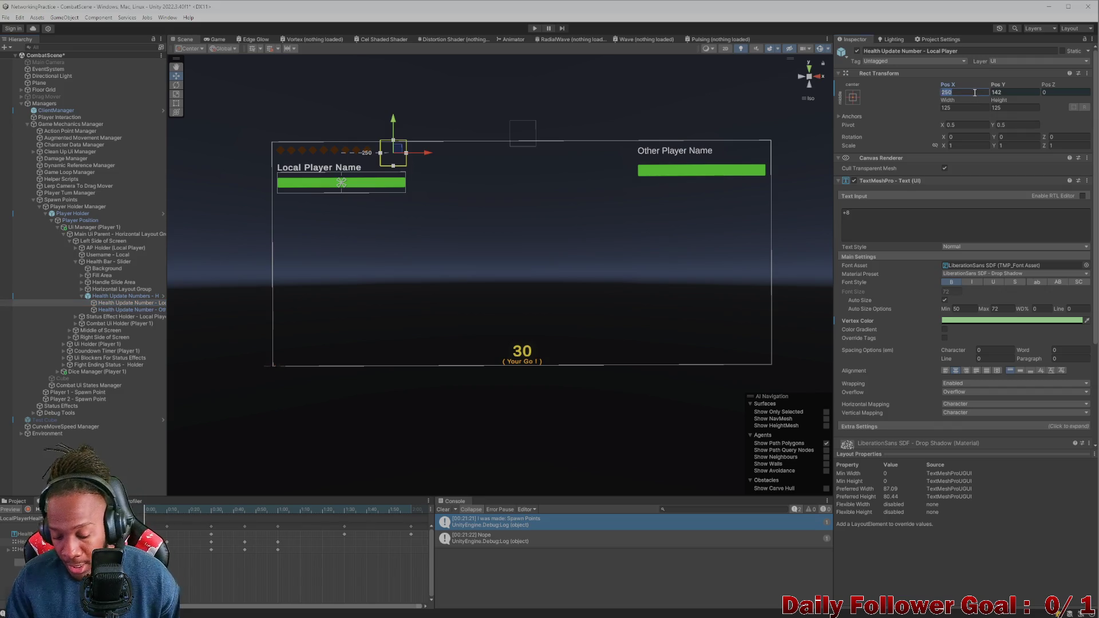
click(16, 501)
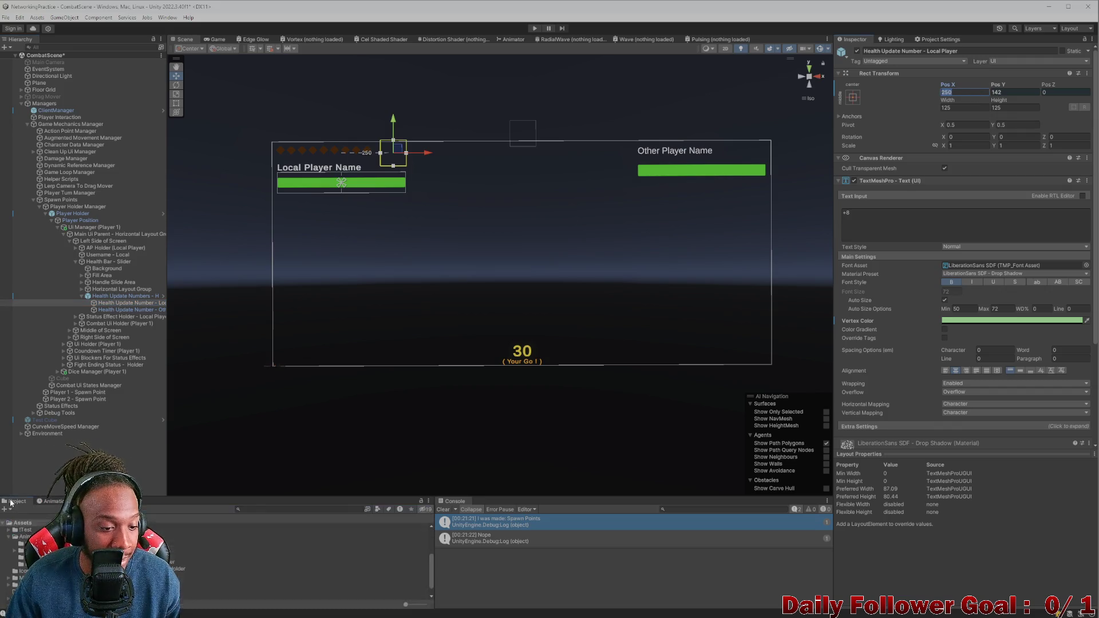
click(979, 92)
text(0)
click(1007, 92)
text(0)
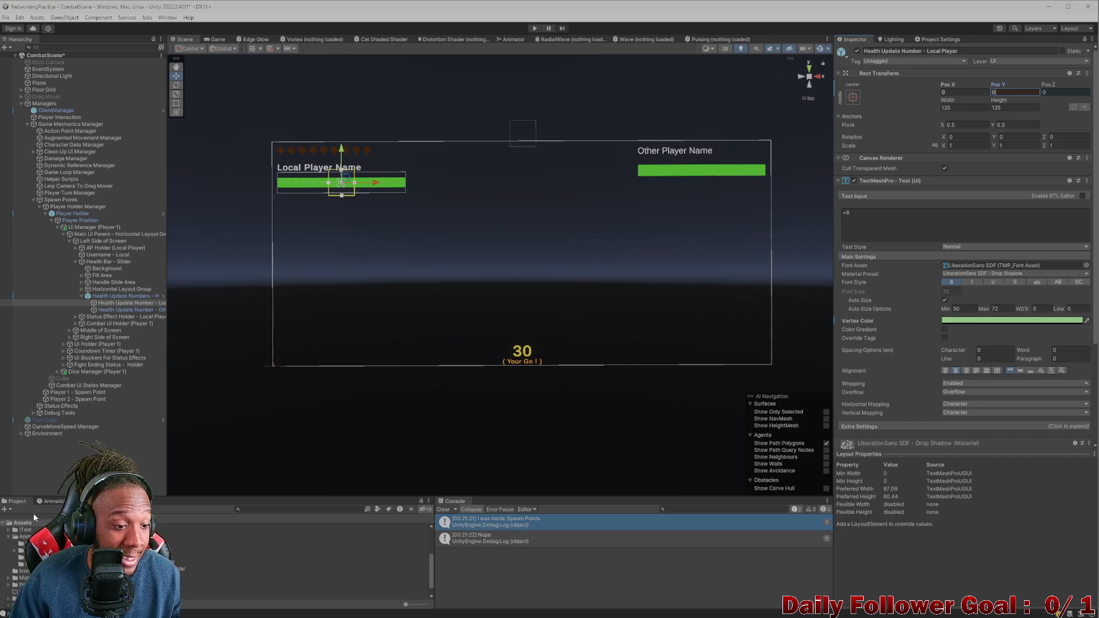
Step: Scrub the Animation timeline and compare the Holder, local and other player numbers
click(52, 502)
click(231, 509)
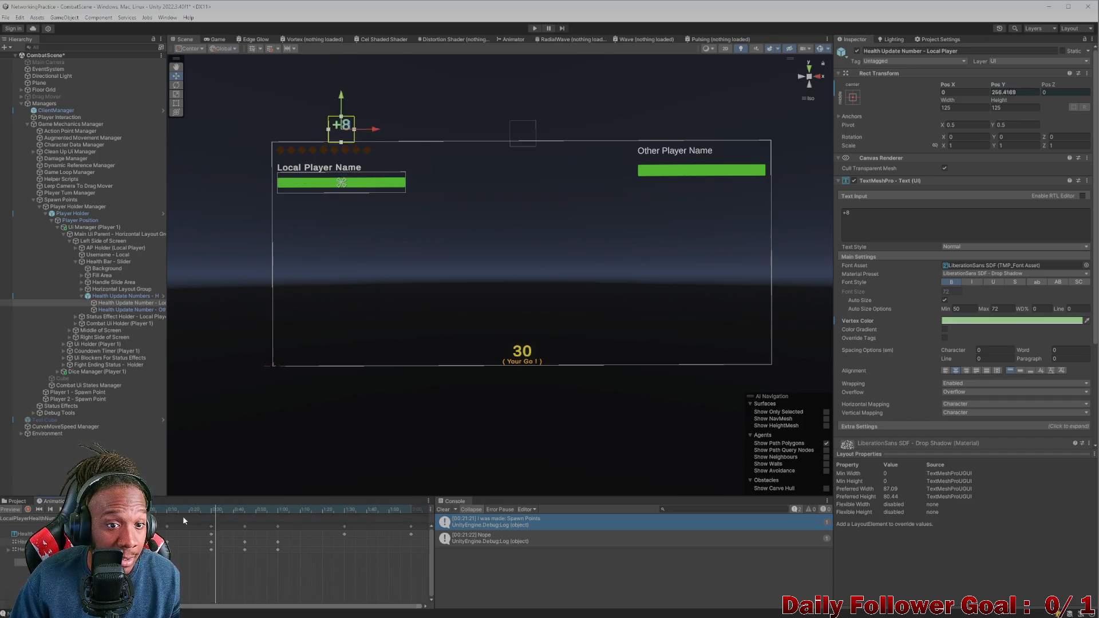
drag(195, 509, 214, 503)
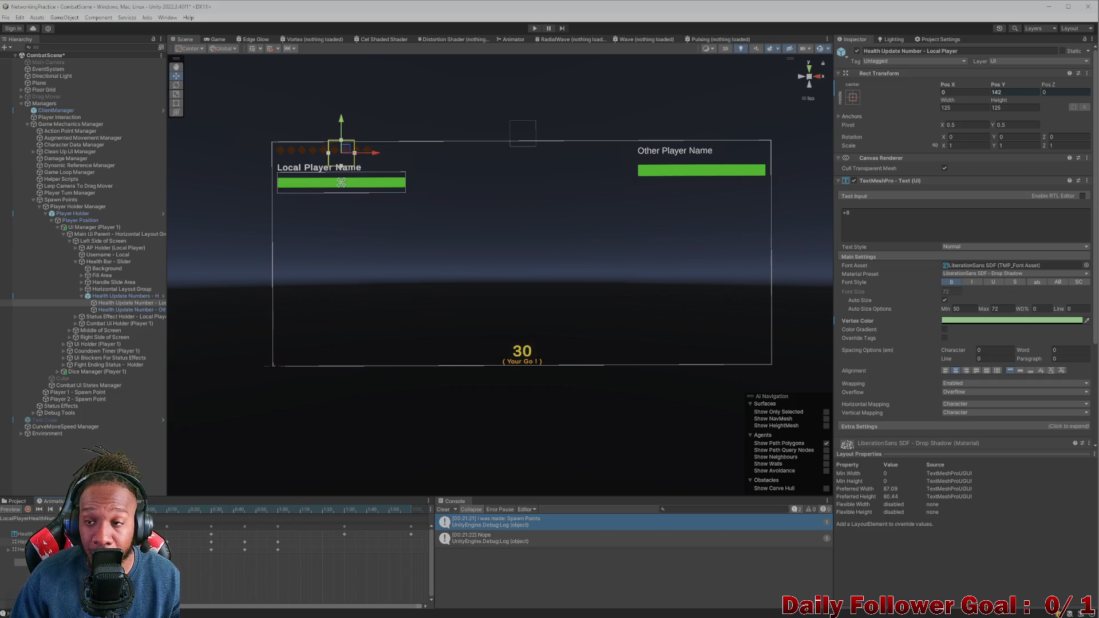
click(130, 296)
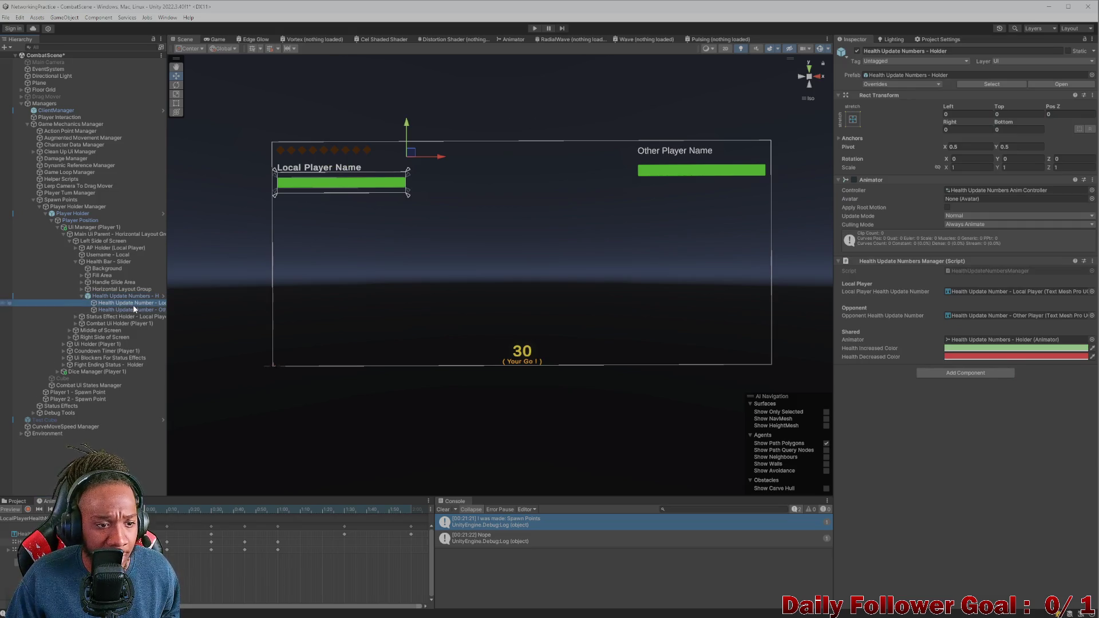
click(133, 303)
click(17, 500)
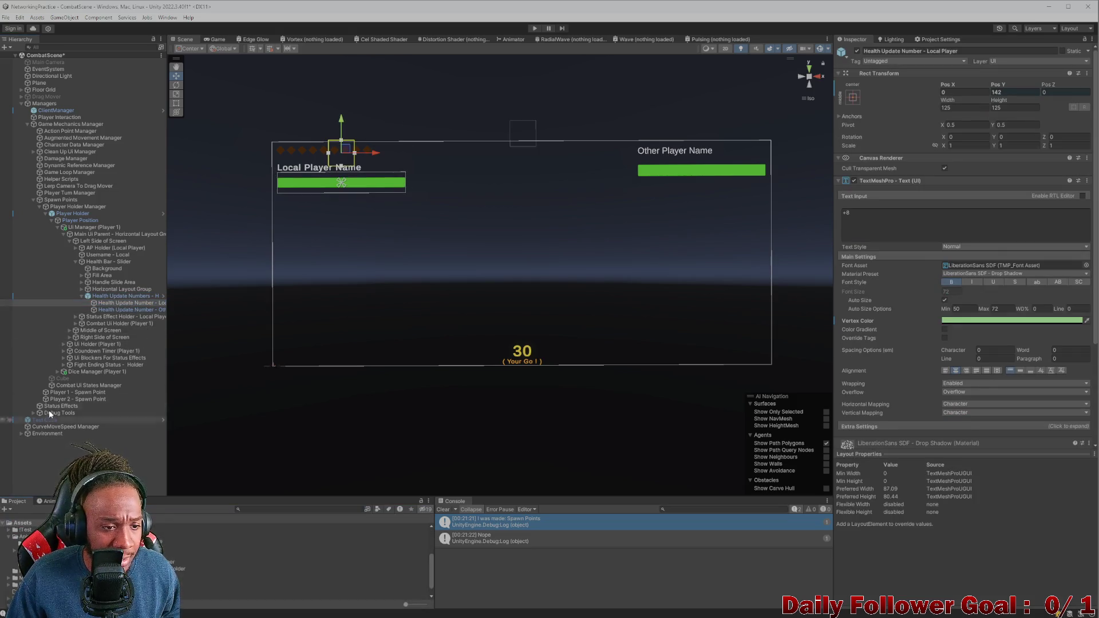
click(123, 297)
click(124, 302)
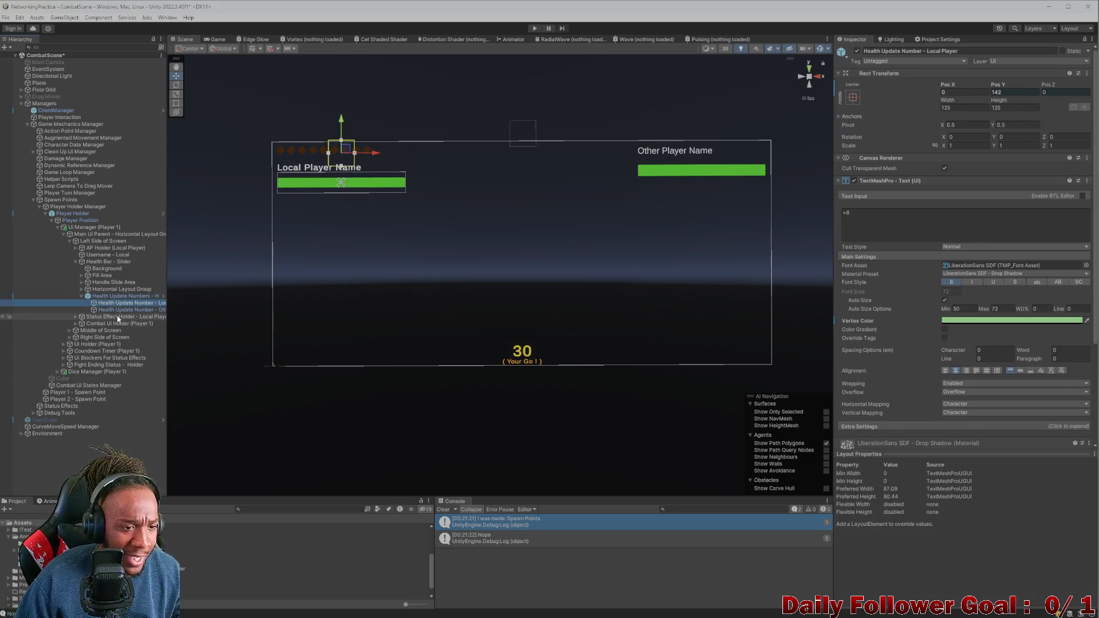
click(116, 315)
click(117, 308)
click(120, 303)
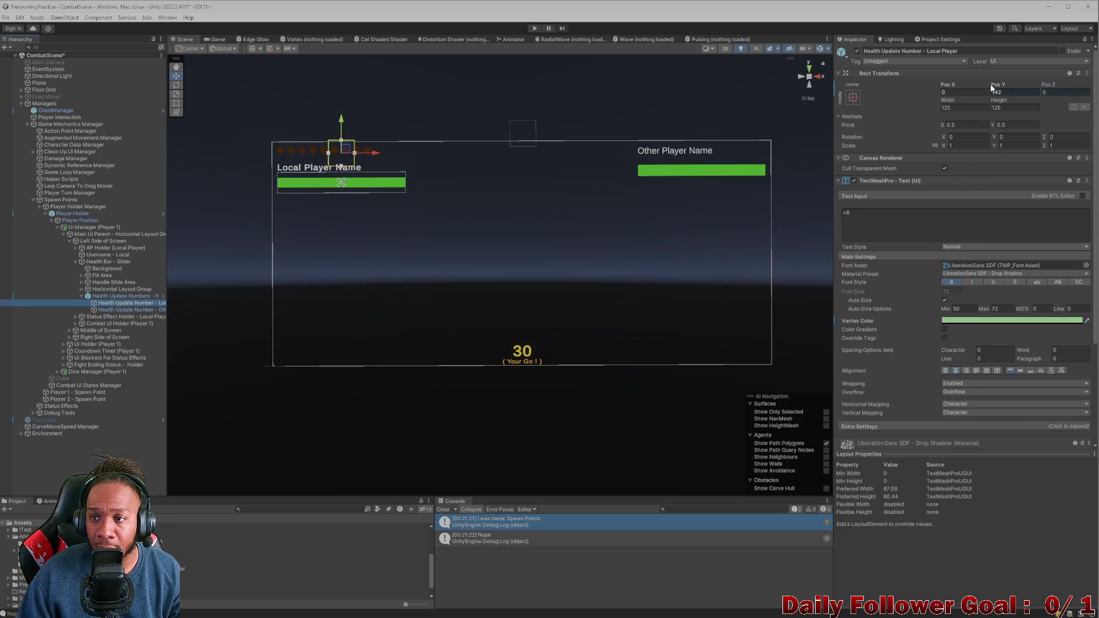
Step: Reset the local number's Pos Y to 0 after dragging it, then select the Holder
drag(1010, 85, 1068, 87)
drag(895, 86, 689, 83)
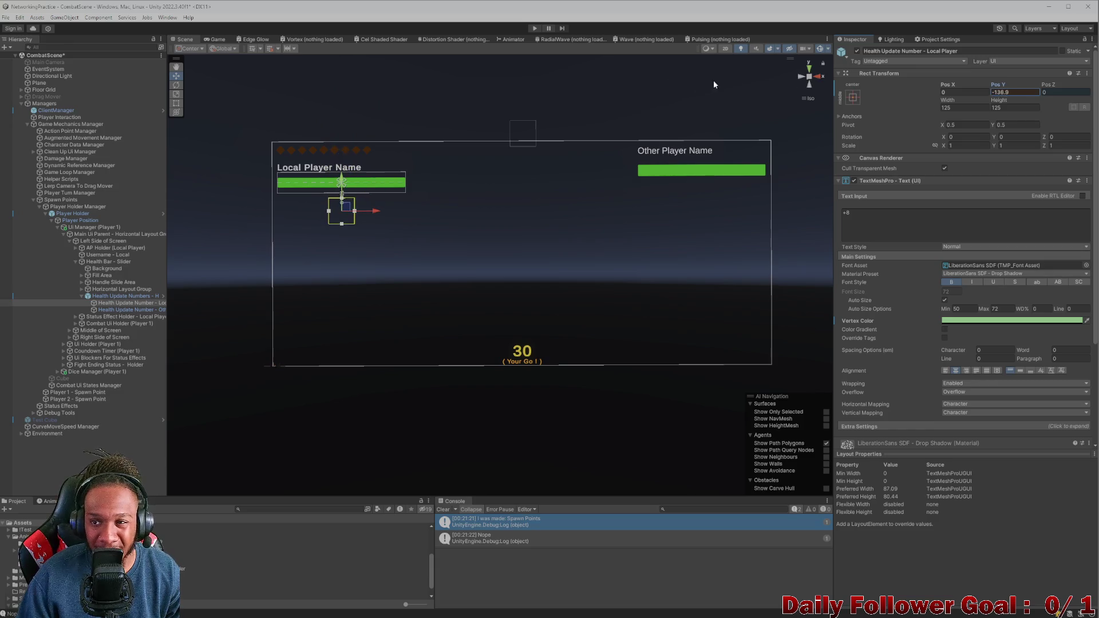
text(0)
key(Return)
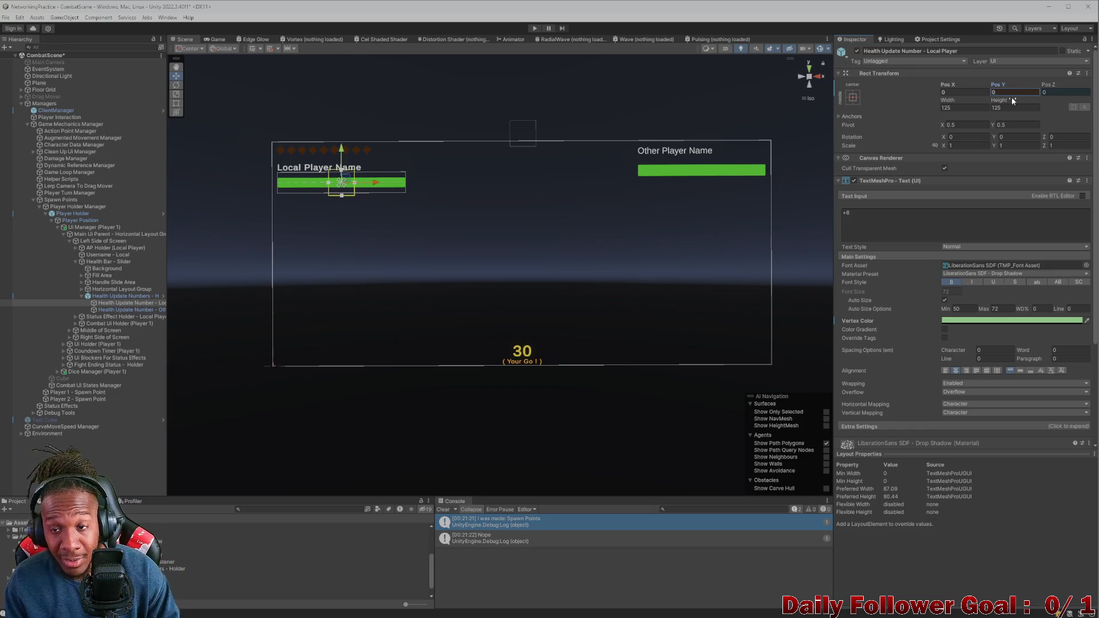
click(113, 310)
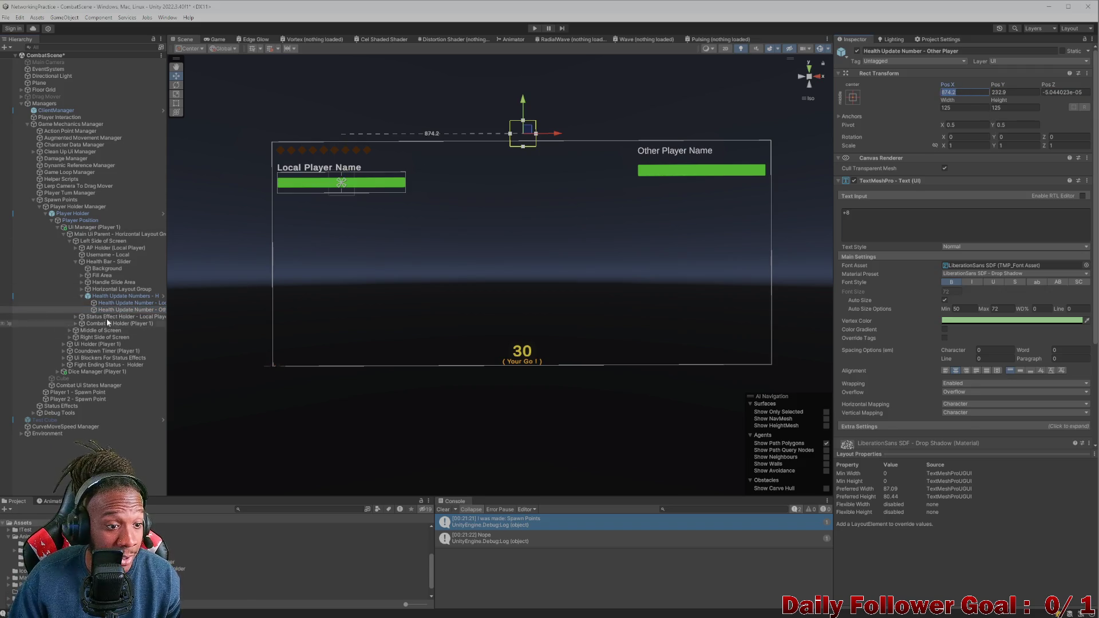
click(120, 296)
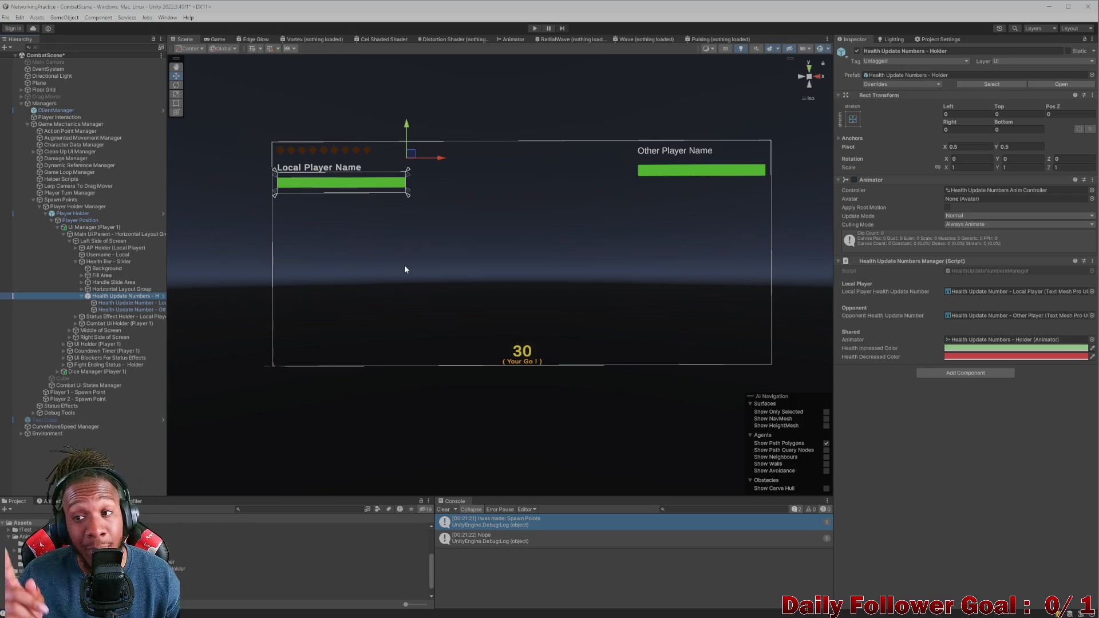
Step: Set the local player's number Pos X to 250
key(Down)
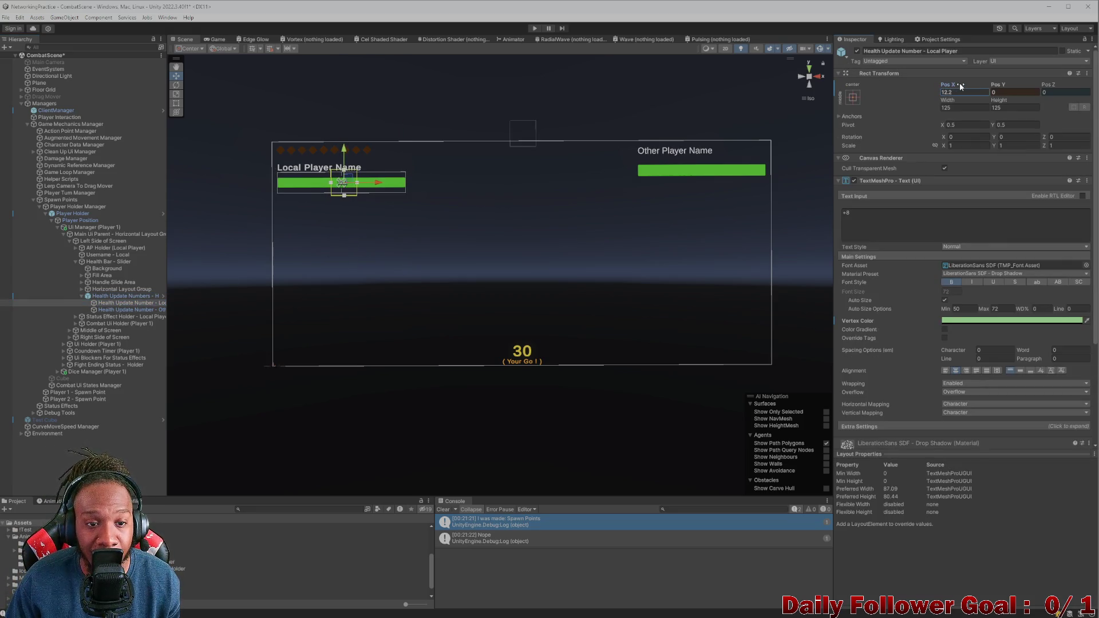
drag(980, 101, 974, 101)
text(250)
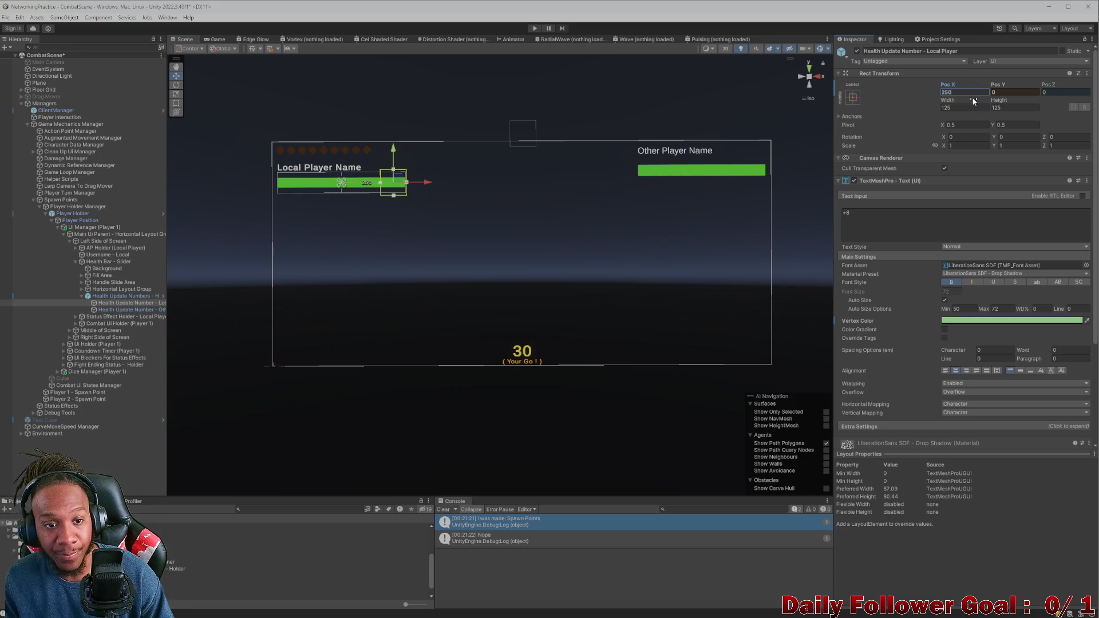
Step: Scrub the Holder's animation preview and shift its offsets to Top 400, Bottom -400
click(139, 295)
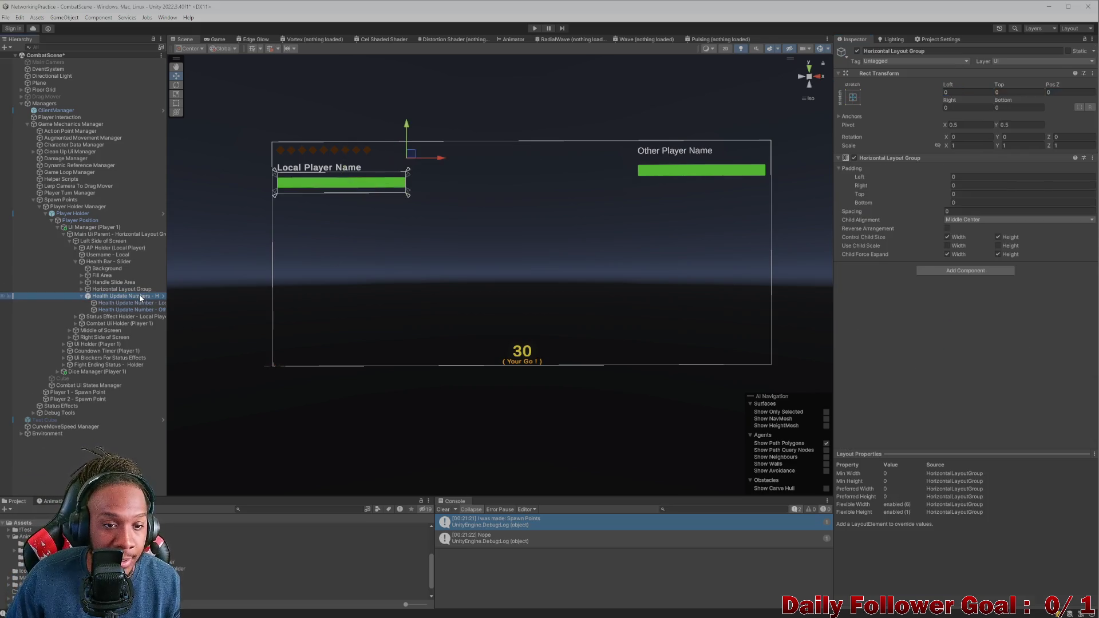
click(56, 501)
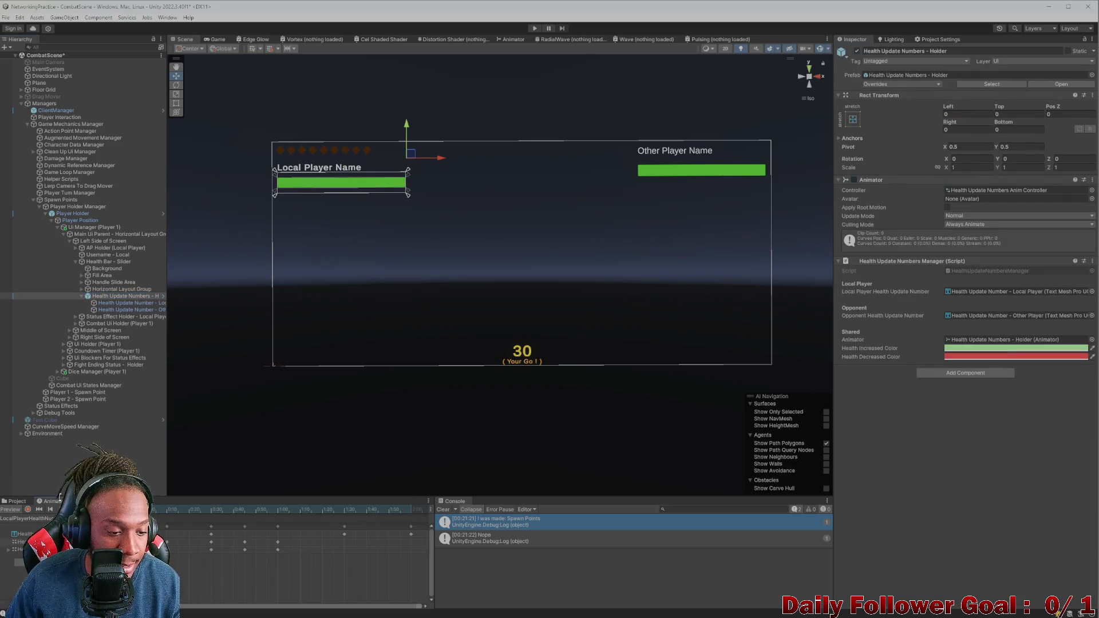
mouse_move(176, 510)
mouse_down()
mouse_move(349, 508)
mouse_move(194, 511)
mouse_up()
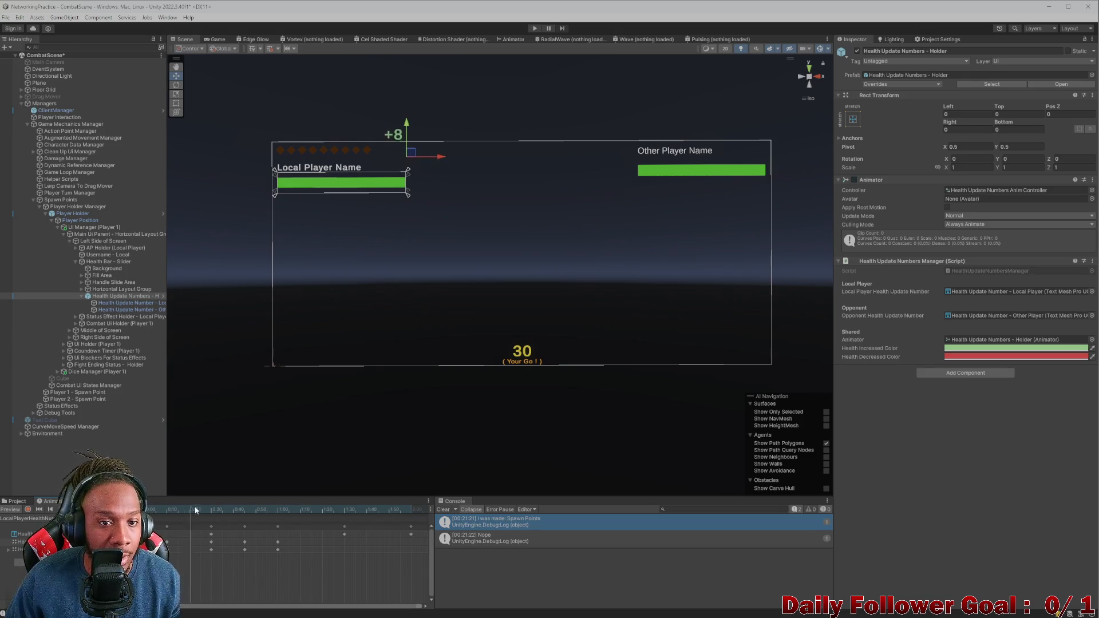
mouse_move(332, 508)
mouse_down()
mouse_move(356, 503)
mouse_move(282, 518)
mouse_move(316, 520)
mouse_up()
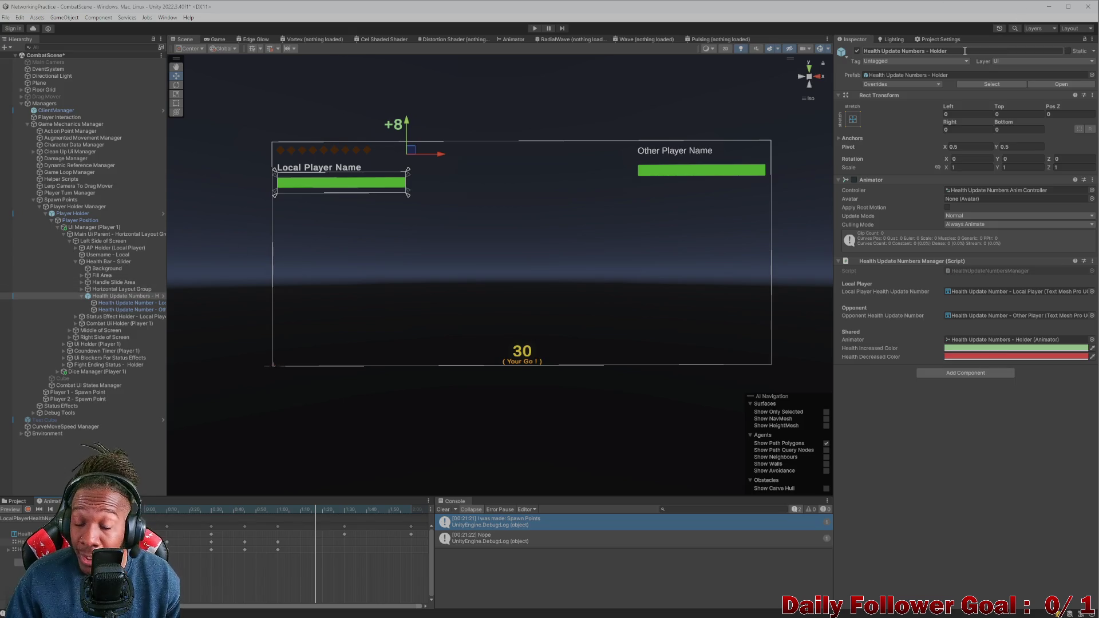
drag(1005, 111, 1039, 112)
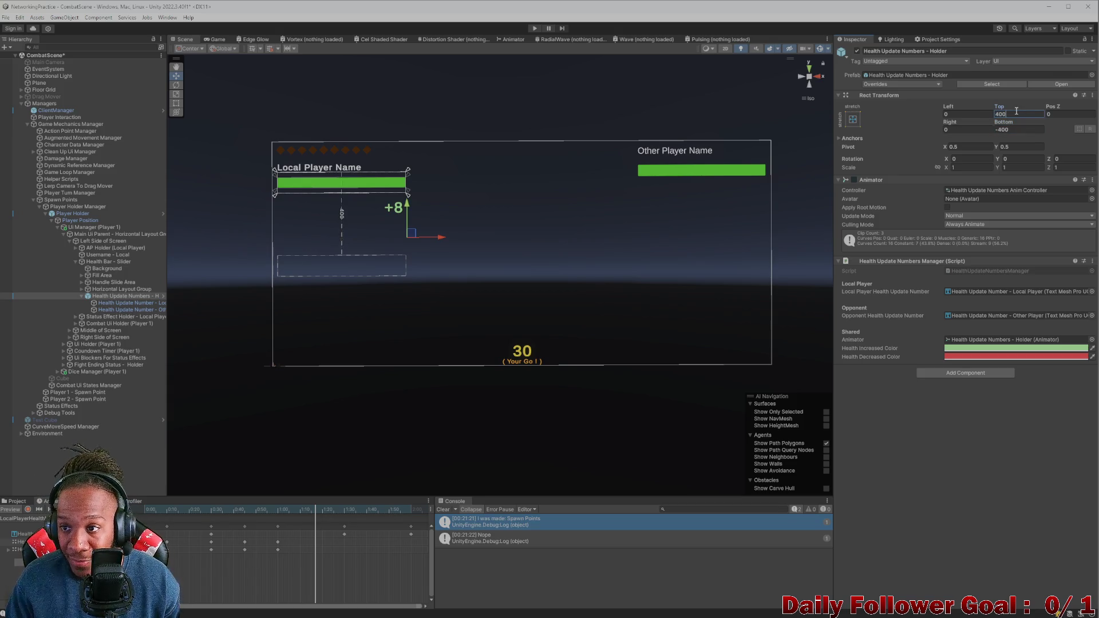
Step: Set the Holder's Top offset to 375 and its Bottom offset to -375
key(BackSpace)
key(BackSpace)
key(BackSpace)
text(350)
click(1021, 127)
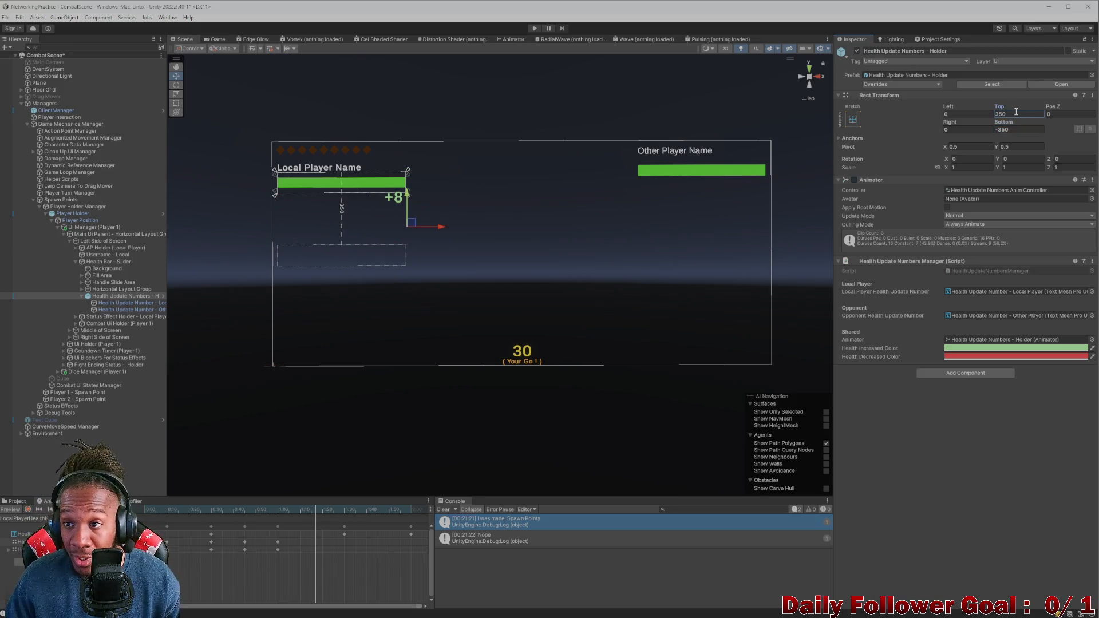
click(1016, 113)
key(BackSpace)
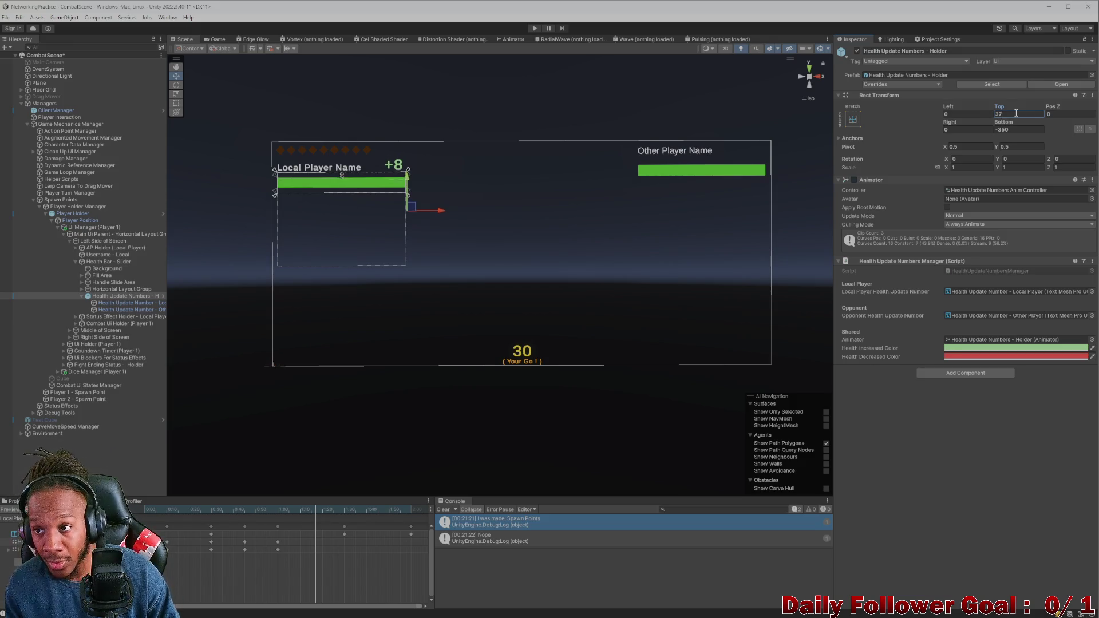
text(375)
click(1029, 129)
key(BackSpace)
key(BackSpace)
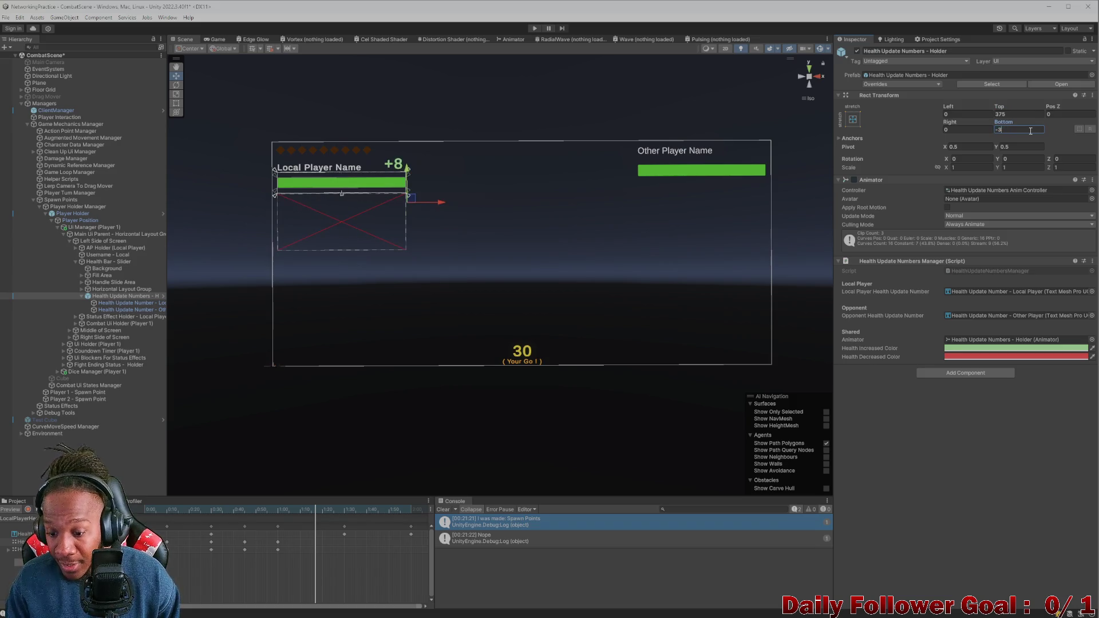
text(75)
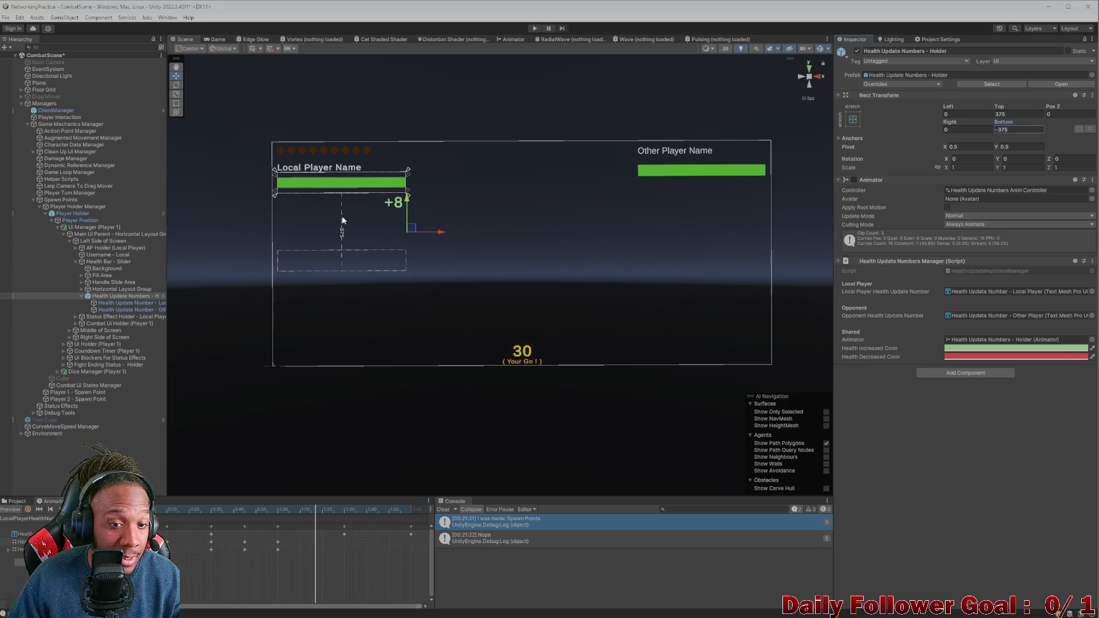
Step: Scrub the Animation timeline to check the new +8 placement, then select the local player's health number
mouse_move(221, 509)
mouse_down()
mouse_move(371, 510)
mouse_move(198, 509)
mouse_up()
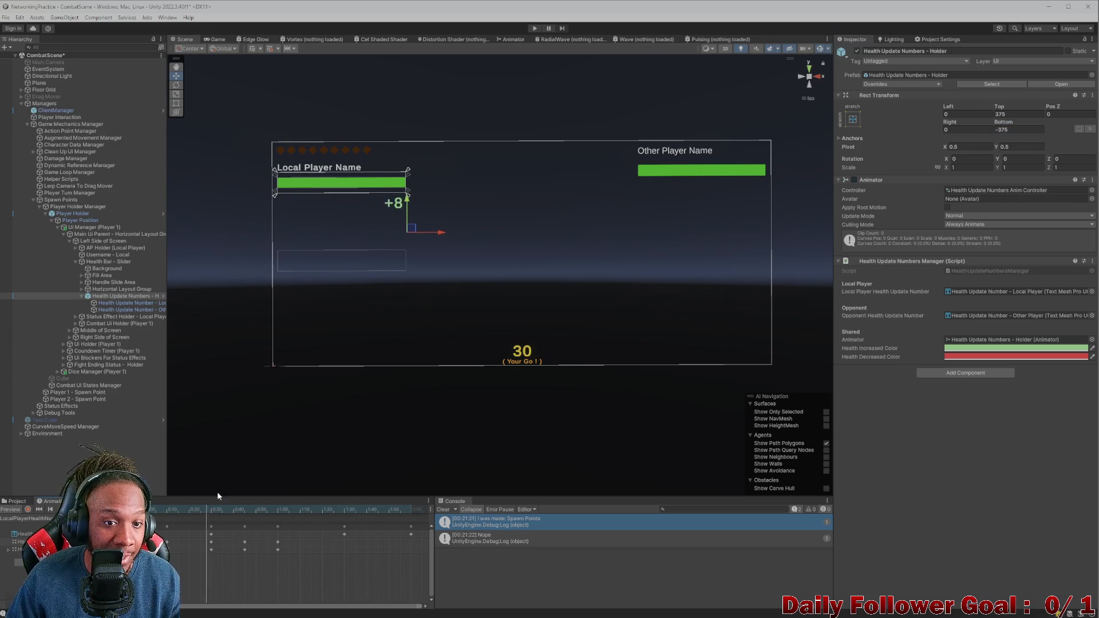
mouse_move(458, 510)
mouse_down()
mouse_move(212, 515)
mouse_move(421, 509)
mouse_move(53, 499)
mouse_up()
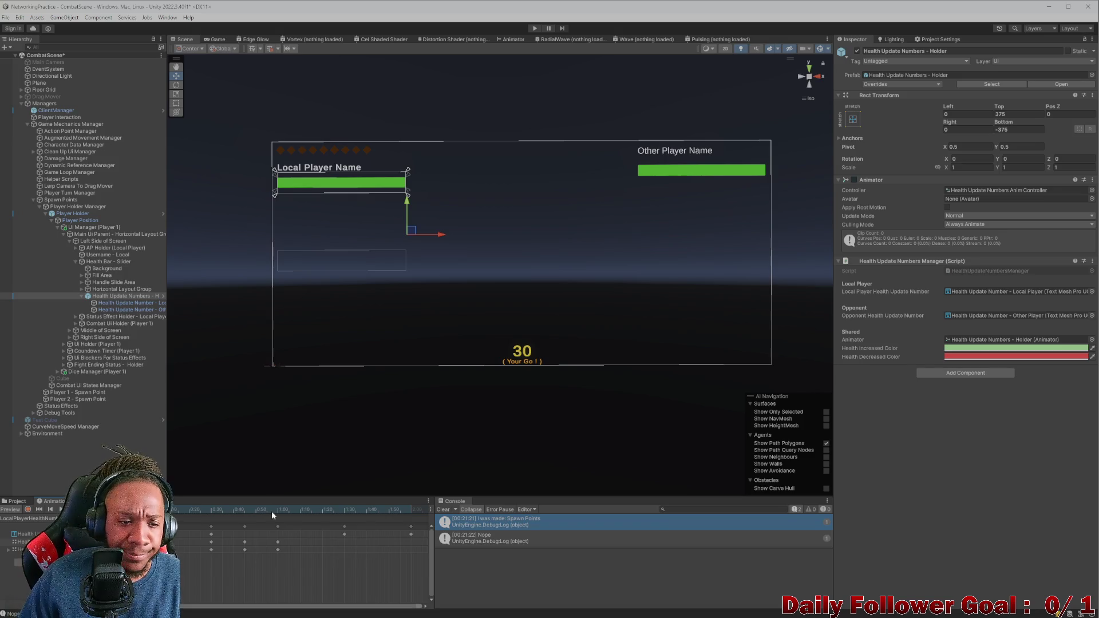
click(129, 302)
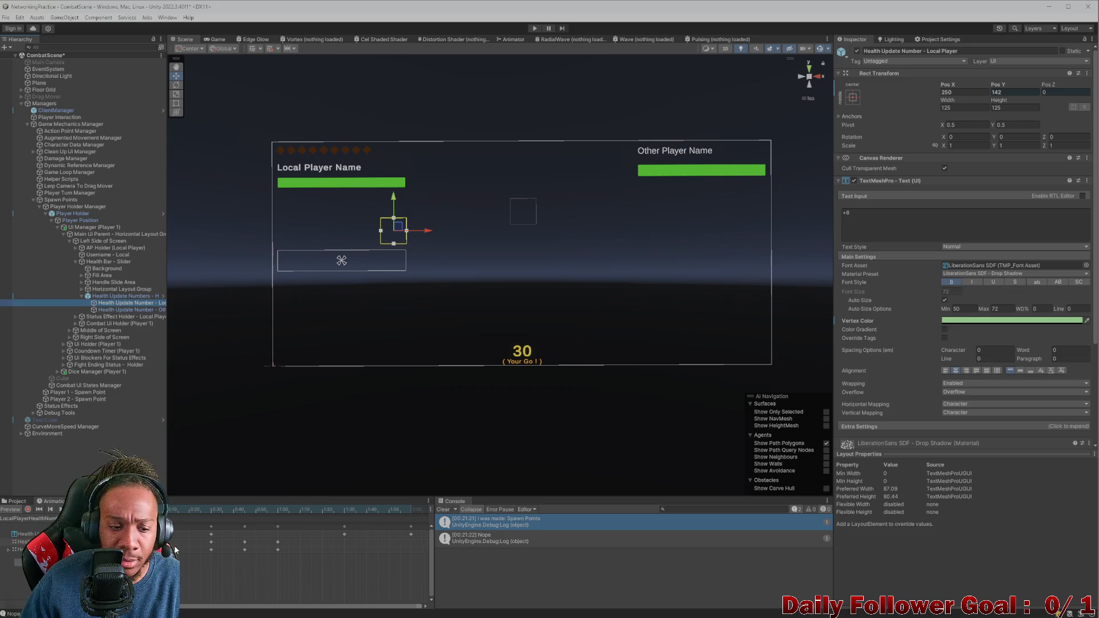
Step: Preview a later frame, undo back to rest, and make the local +8 text nearly transparent
click(389, 499)
key(ctrl+z)
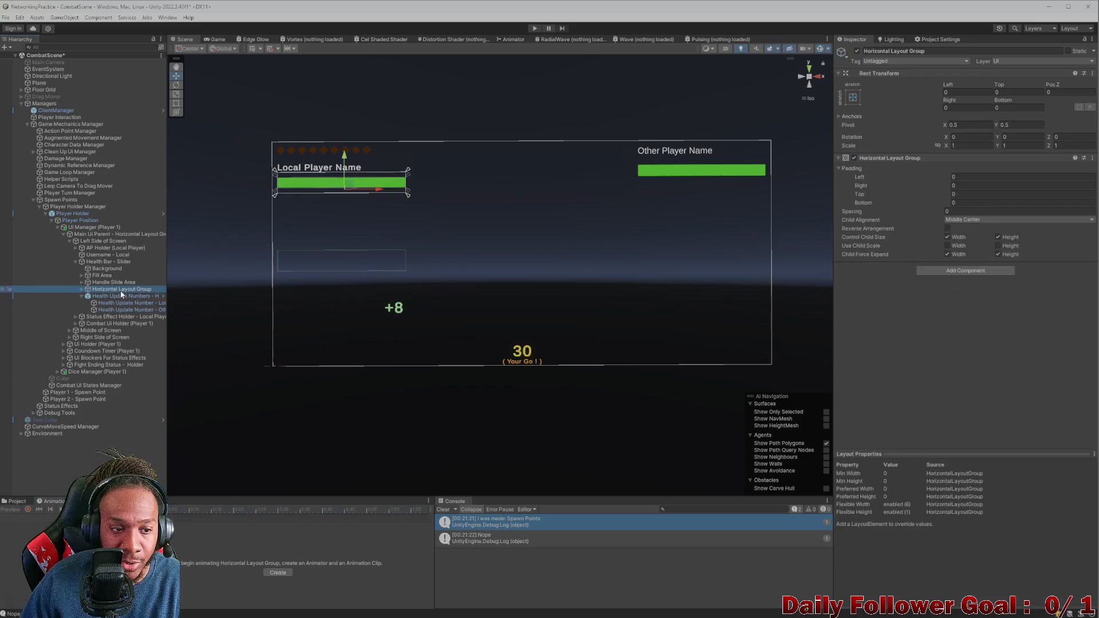
click(125, 303)
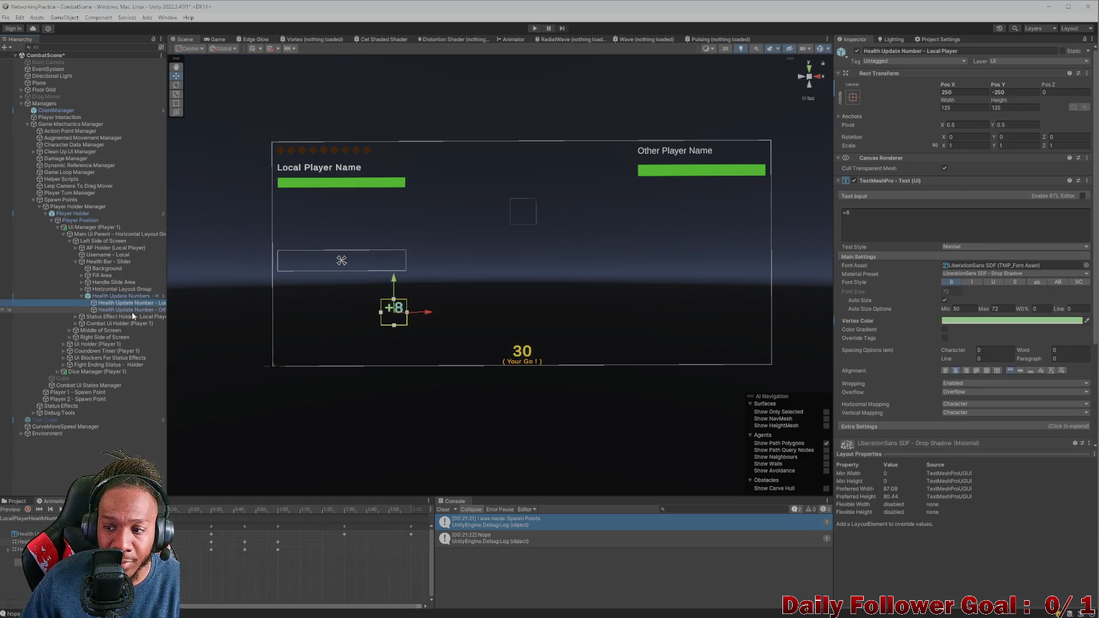
click(1041, 322)
click(1067, 492)
click(953, 552)
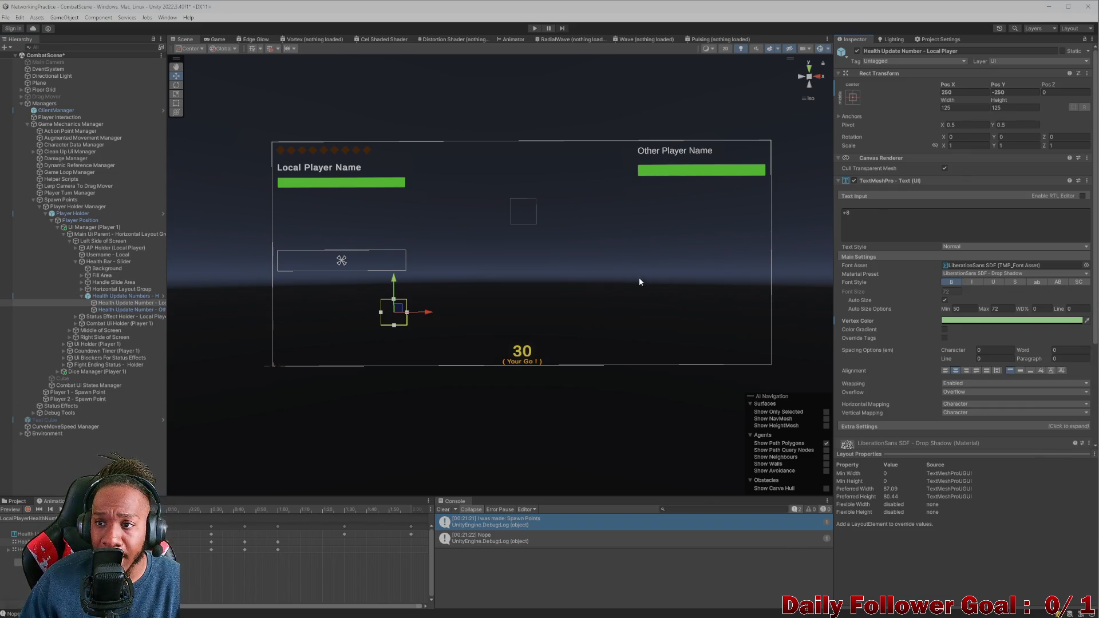
Step: Keep the OpponentHealthNumb clip, scrub the +8 partway through its motion, and view it in Game view
click(104, 297)
click(110, 303)
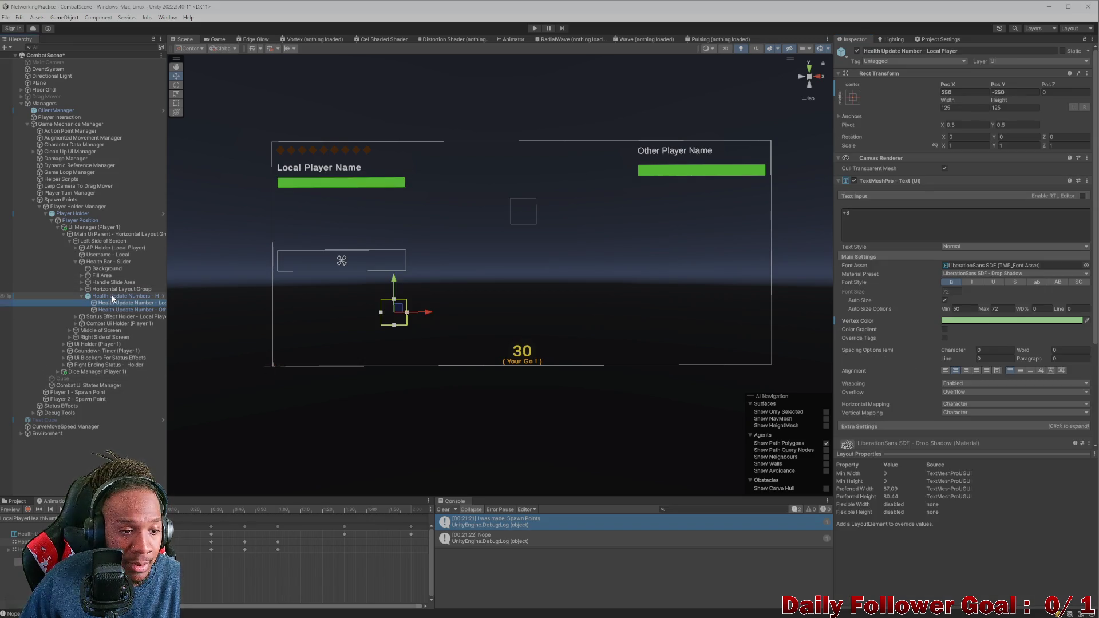
click(226, 509)
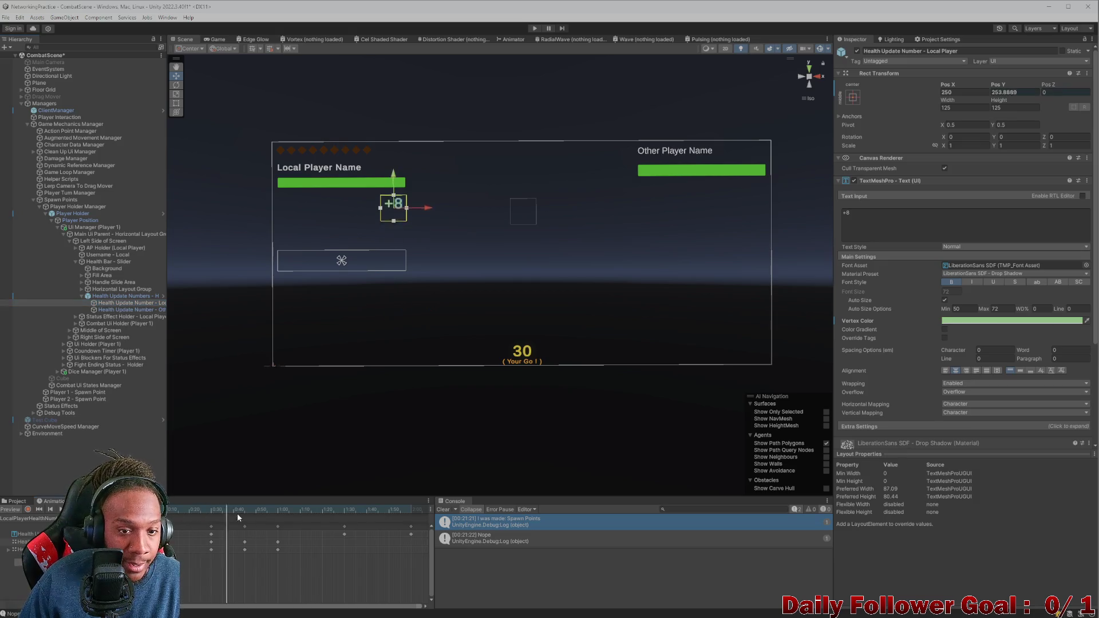
click(430, 531)
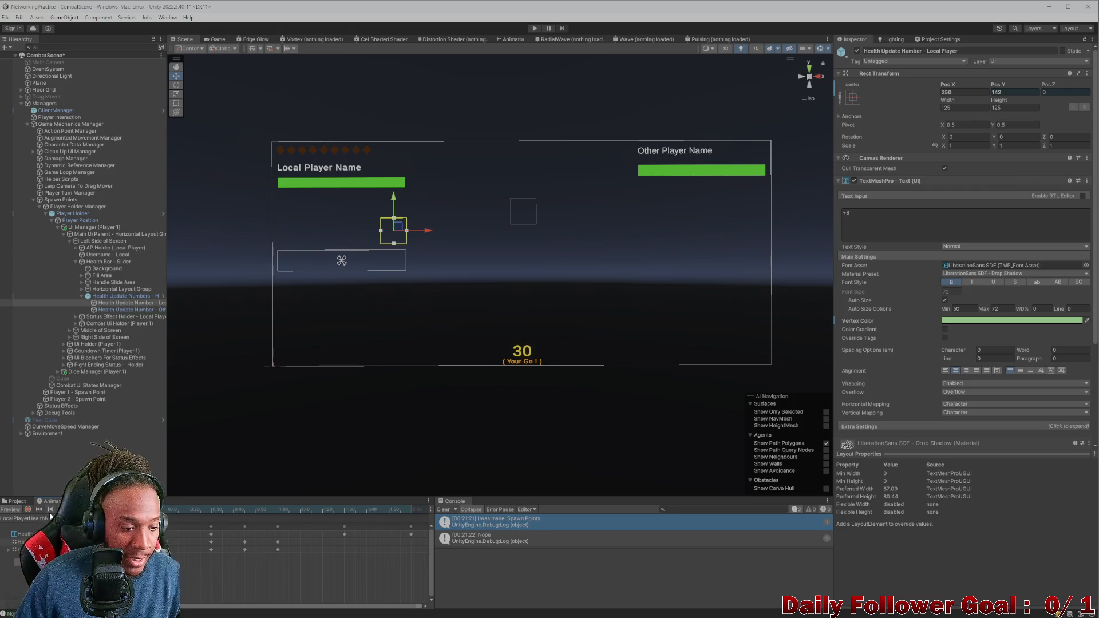
click(26, 519)
click(22, 538)
mouse_move(188, 511)
mouse_down()
mouse_move(309, 509)
mouse_move(163, 514)
mouse_move(395, 512)
mouse_move(192, 512)
mouse_move(211, 490)
mouse_move(263, 481)
mouse_up()
click(215, 40)
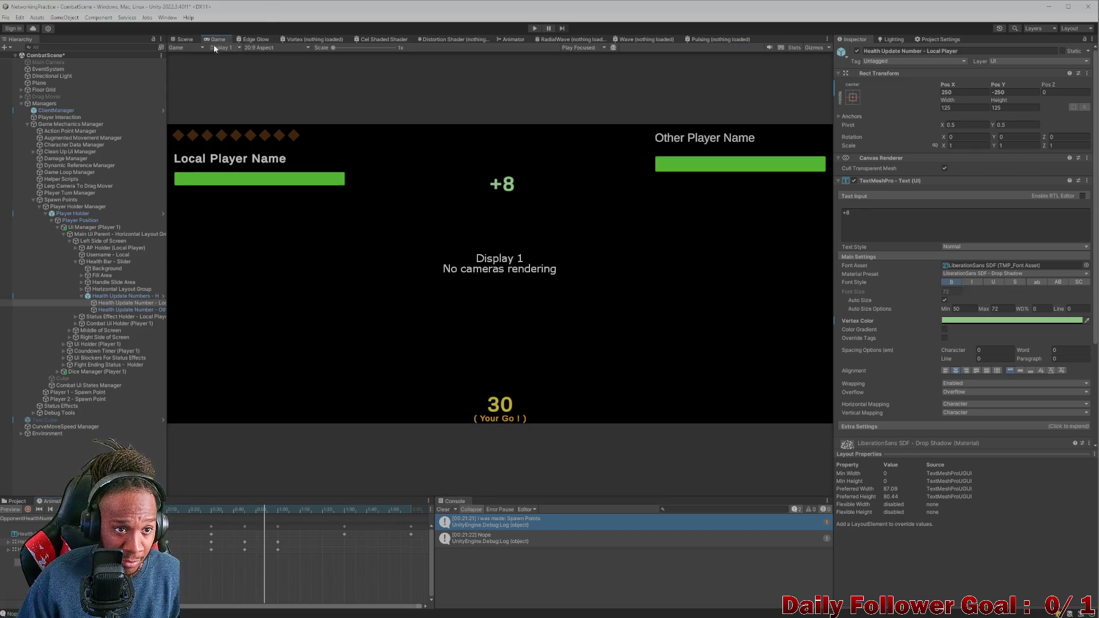
Step: Set the Game view aspect to 4:3 and return to the Scene view
click(259, 48)
click(273, 135)
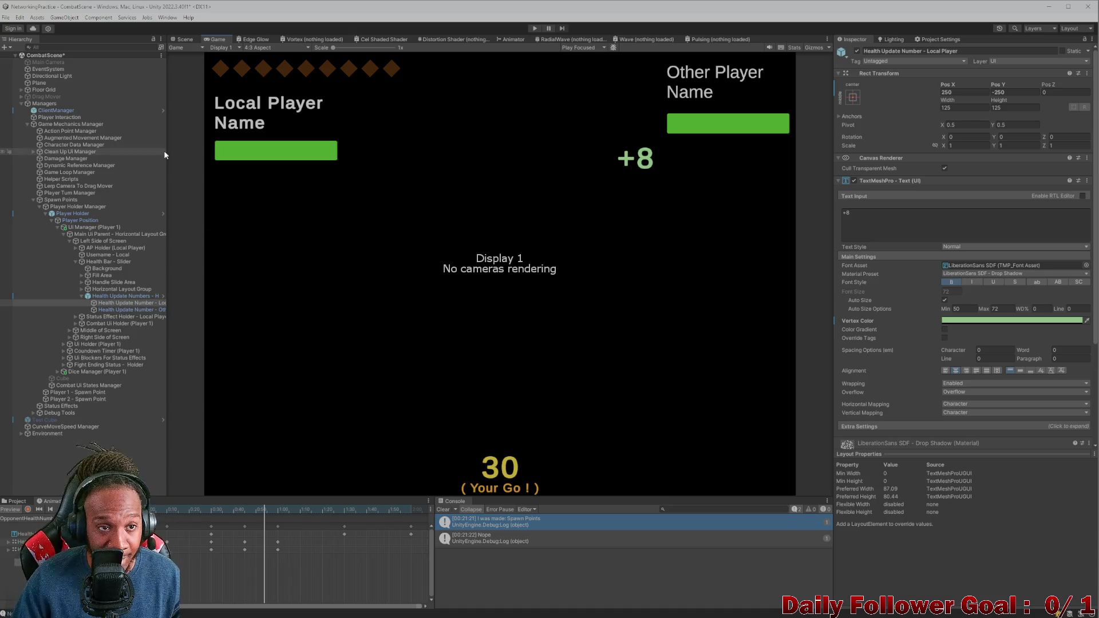
click(177, 39)
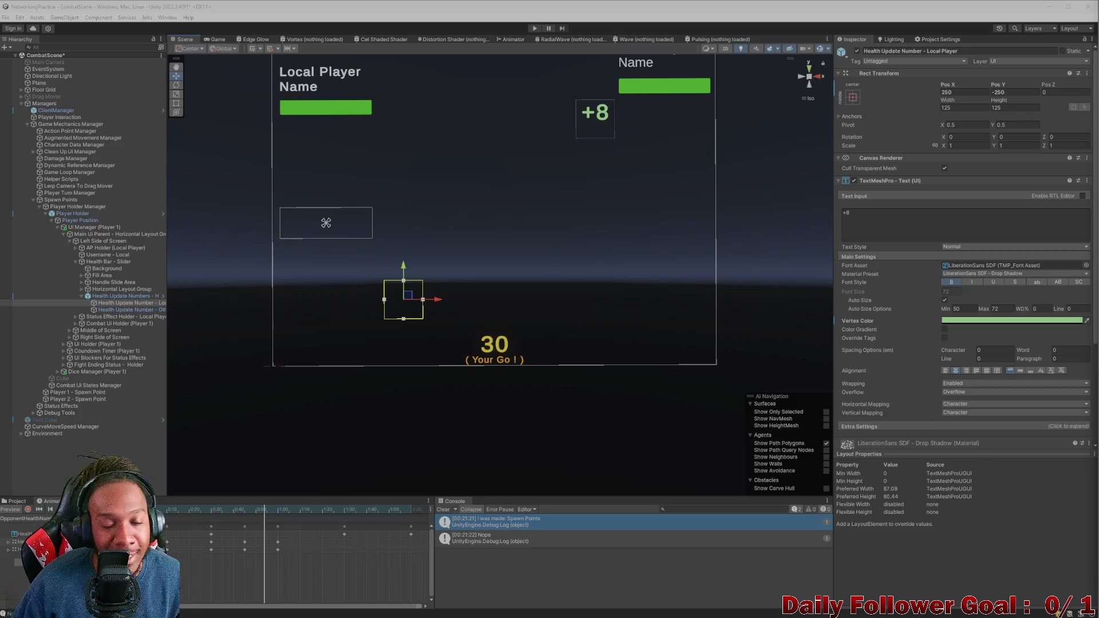
scroll(372, 154, up, 1)
scroll(332, 161, down, 2)
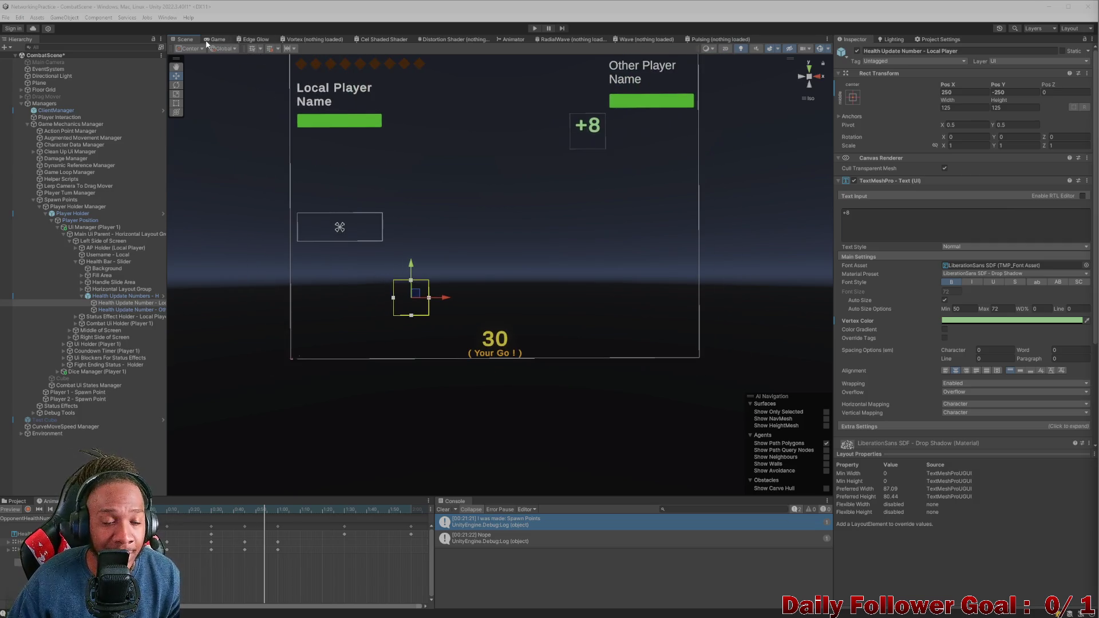
click(215, 38)
click(185, 39)
drag(358, 101, 427, 261)
scroll(429, 262, up, 1)
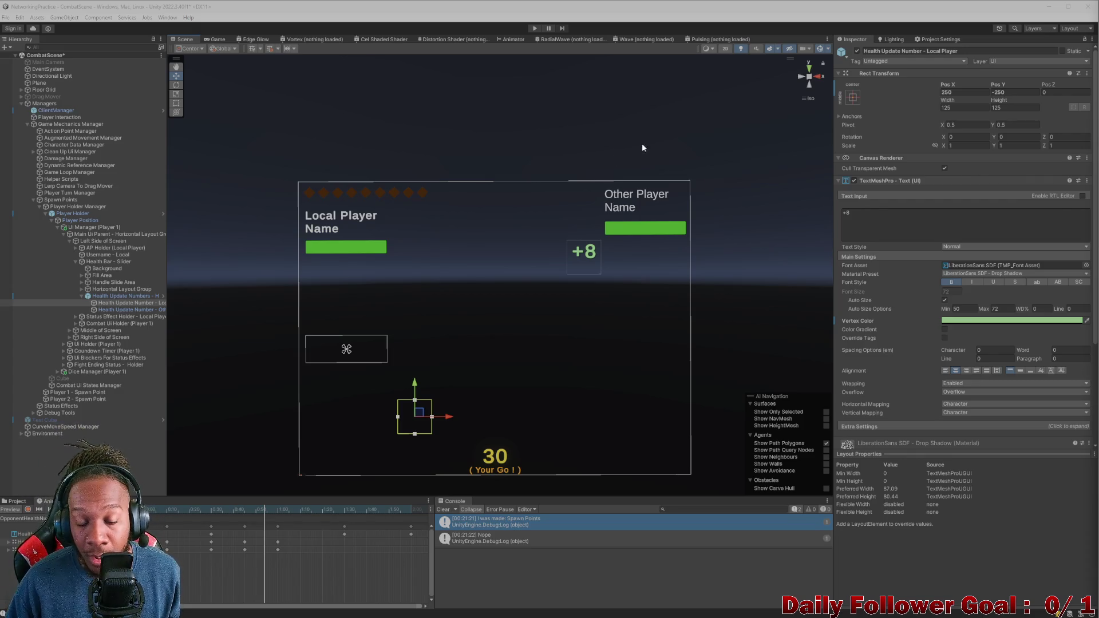
Step: Compare the Holder and local health number, glancing at Game view and leaving vertex colour unchanged
click(113, 297)
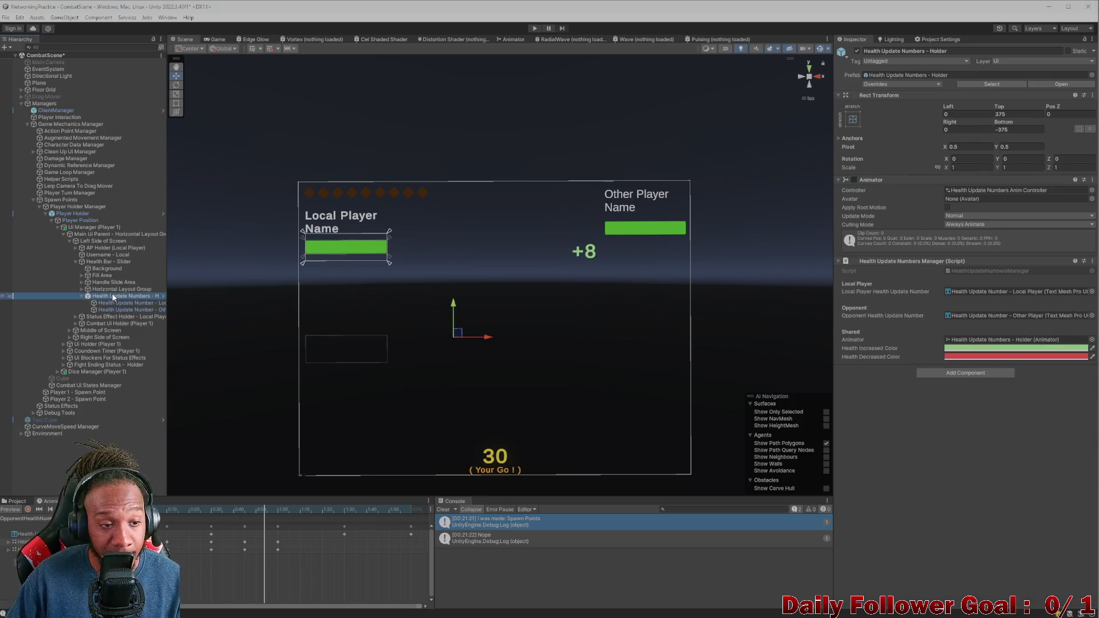
click(126, 304)
click(132, 297)
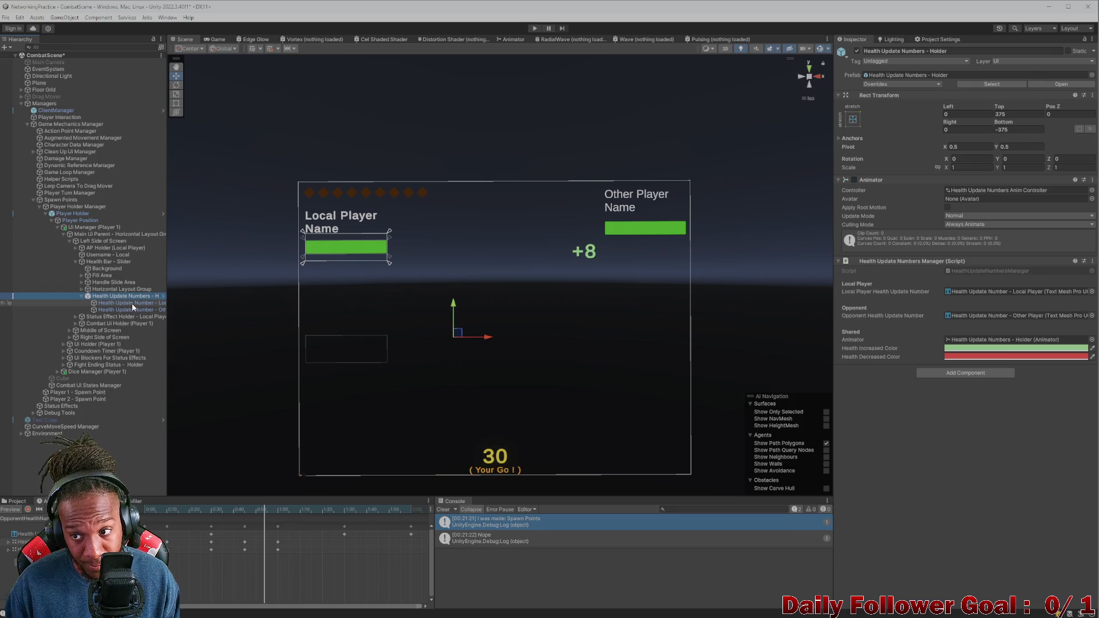
click(128, 304)
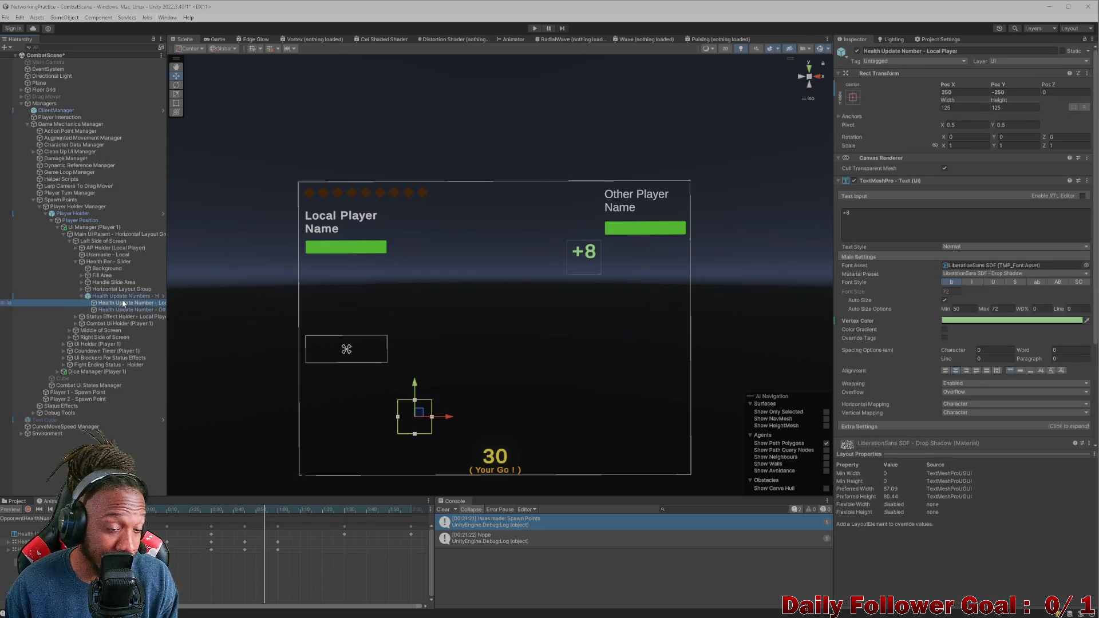
click(132, 297)
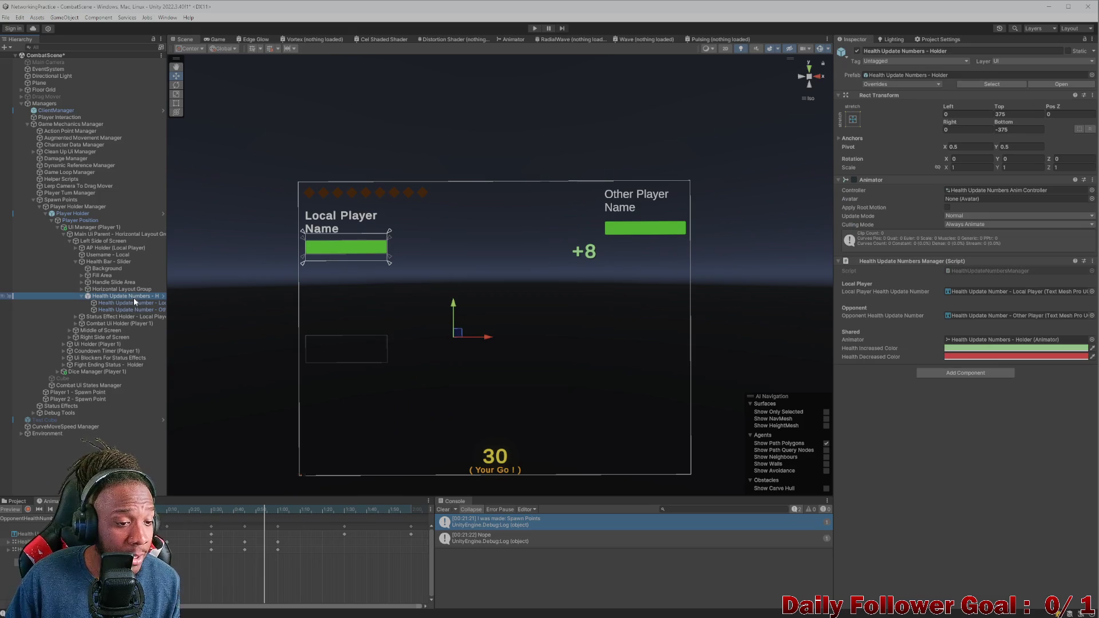
click(136, 304)
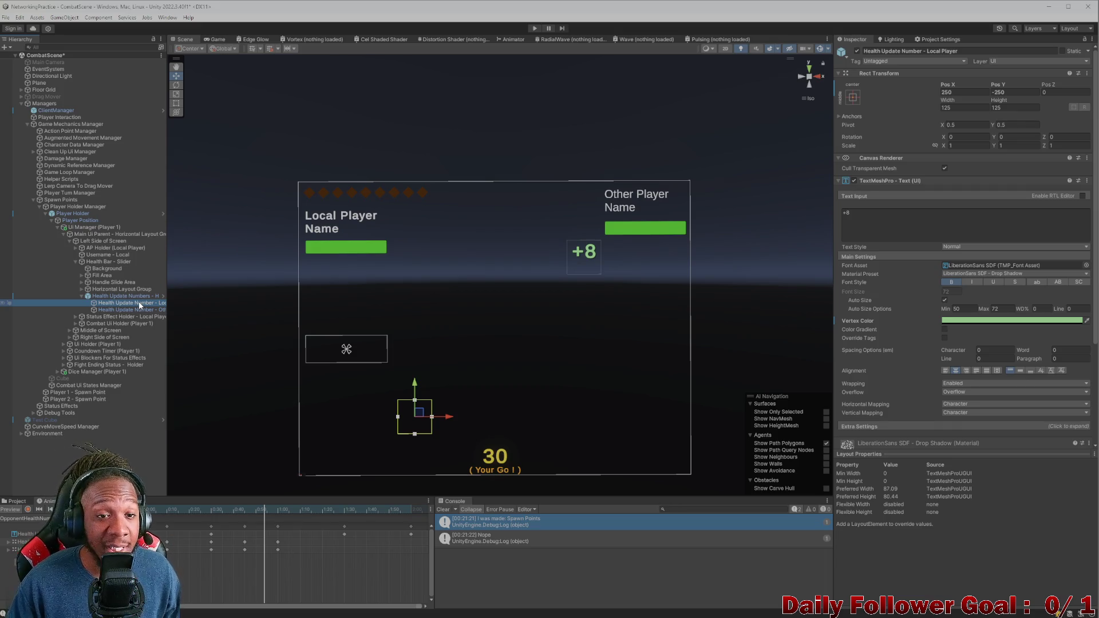
click(216, 40)
click(193, 42)
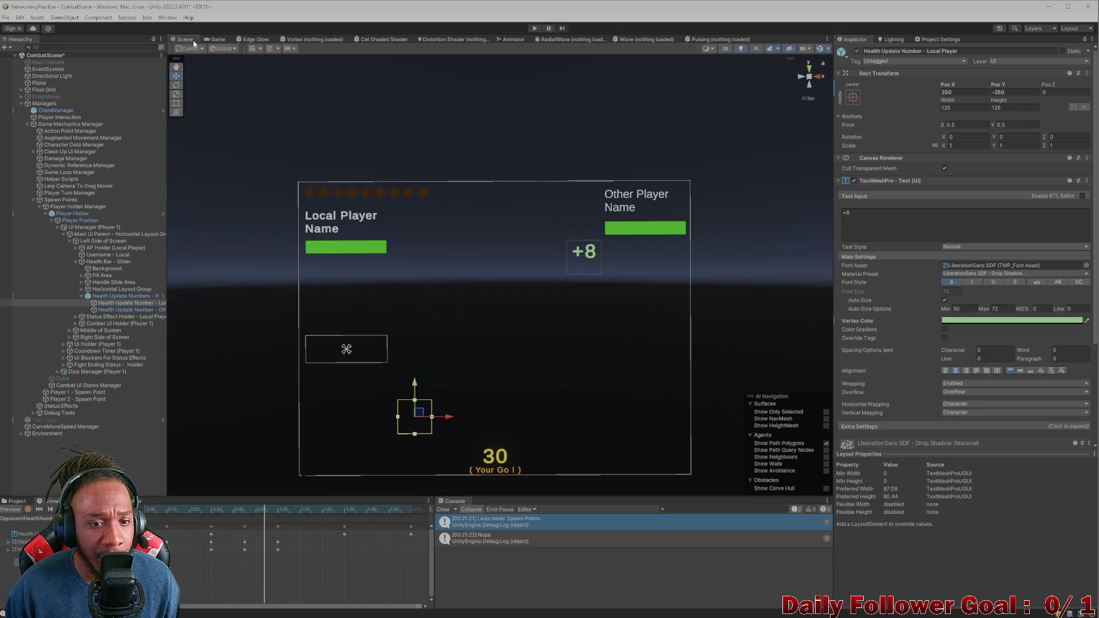
click(1017, 321)
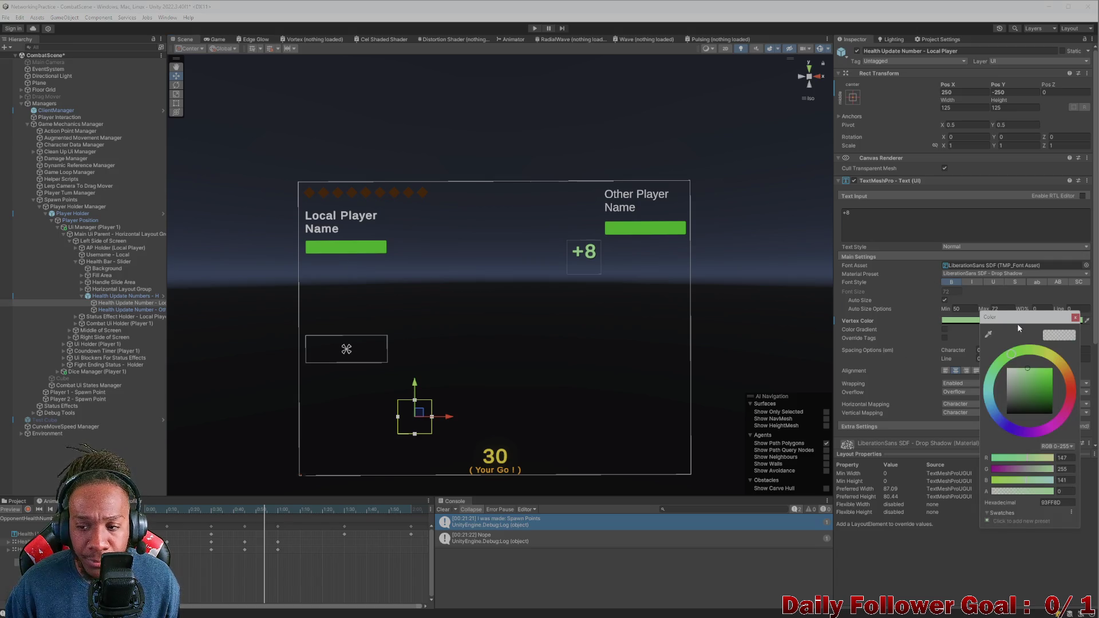
click(1076, 317)
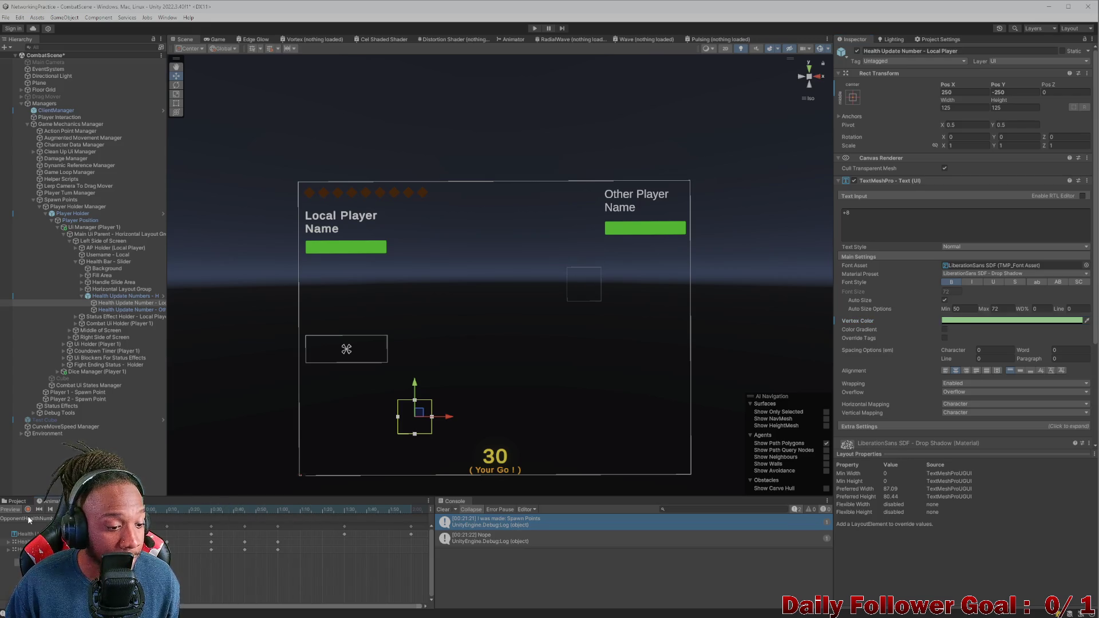
Step: Scrub the local clip from about 0:36 and preview the +8 beside the Local Player health bar
click(228, 510)
mouse_move(234, 515)
mouse_down()
mouse_move(329, 521)
mouse_move(271, 517)
mouse_up()
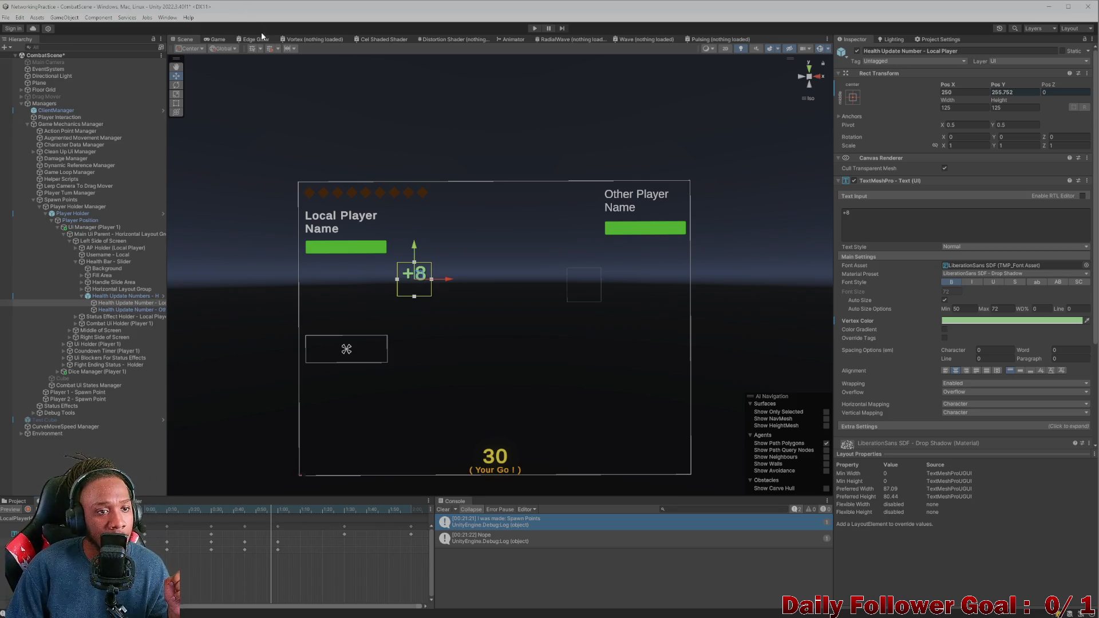
click(217, 39)
click(185, 39)
scroll(433, 300, up, 3)
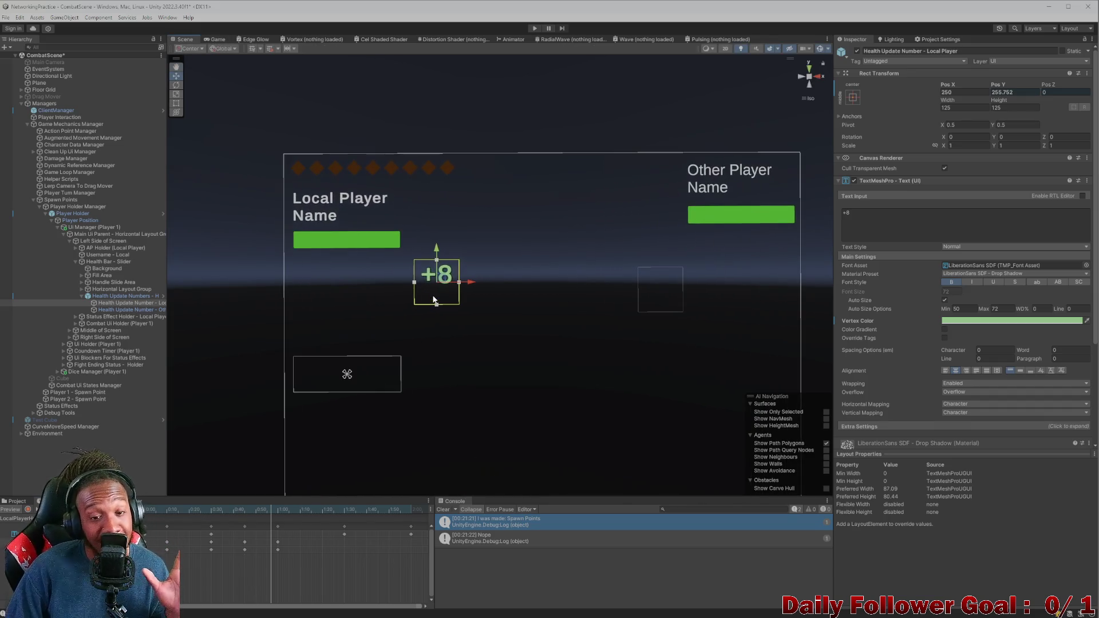
click(213, 40)
click(107, 297)
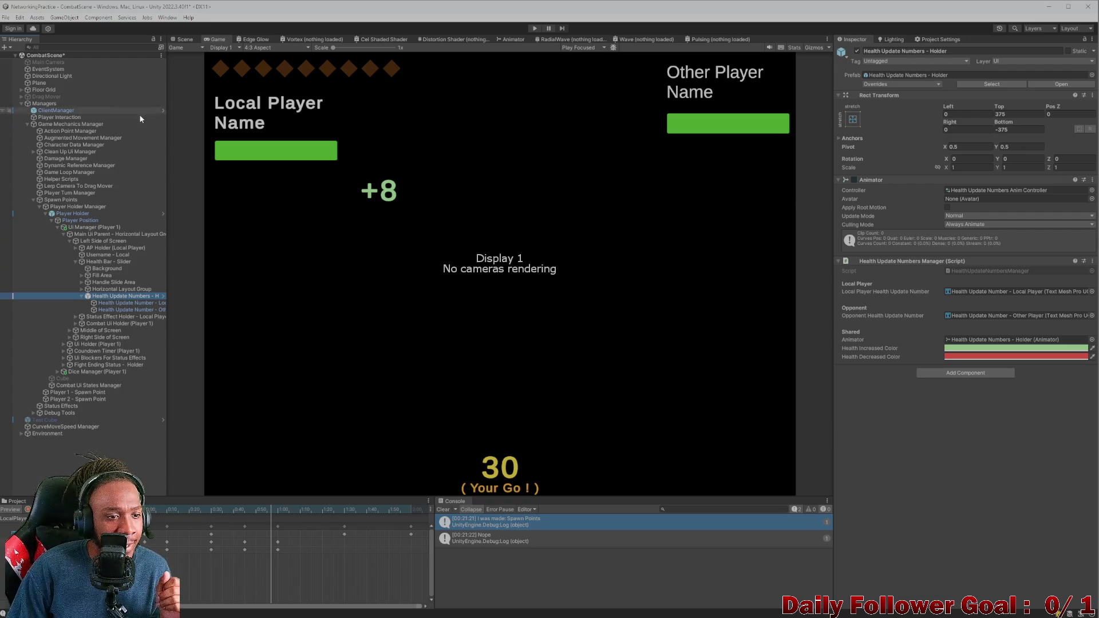
click(96, 264)
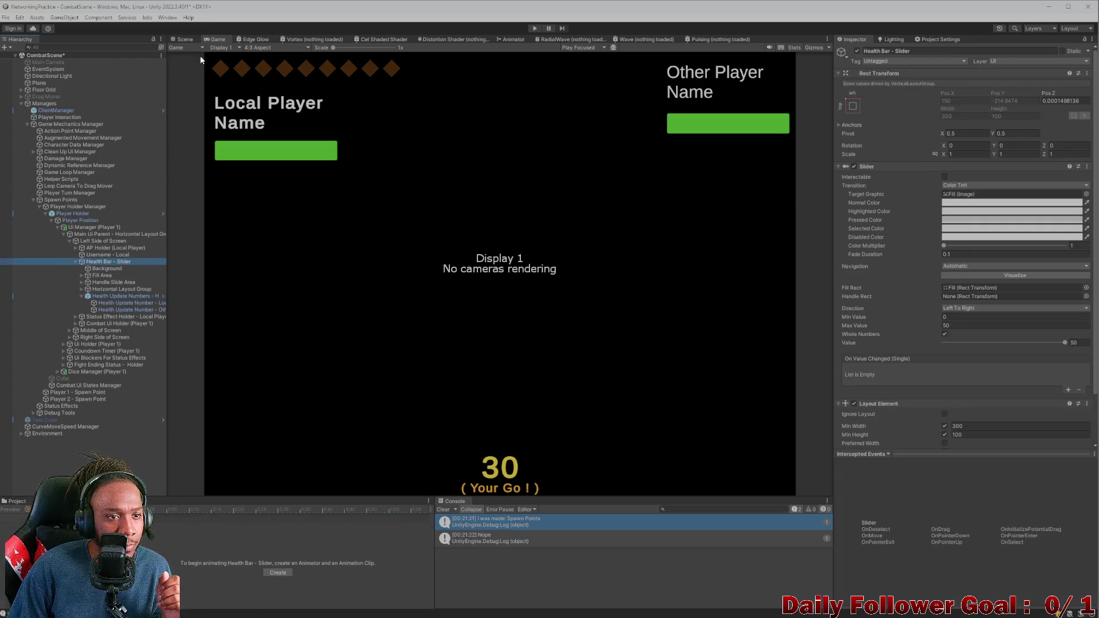
Step: Zoom the Scene view around the Local Player health bar and select the Health Update Numbers Holder
click(182, 40)
scroll(403, 260, down, 5)
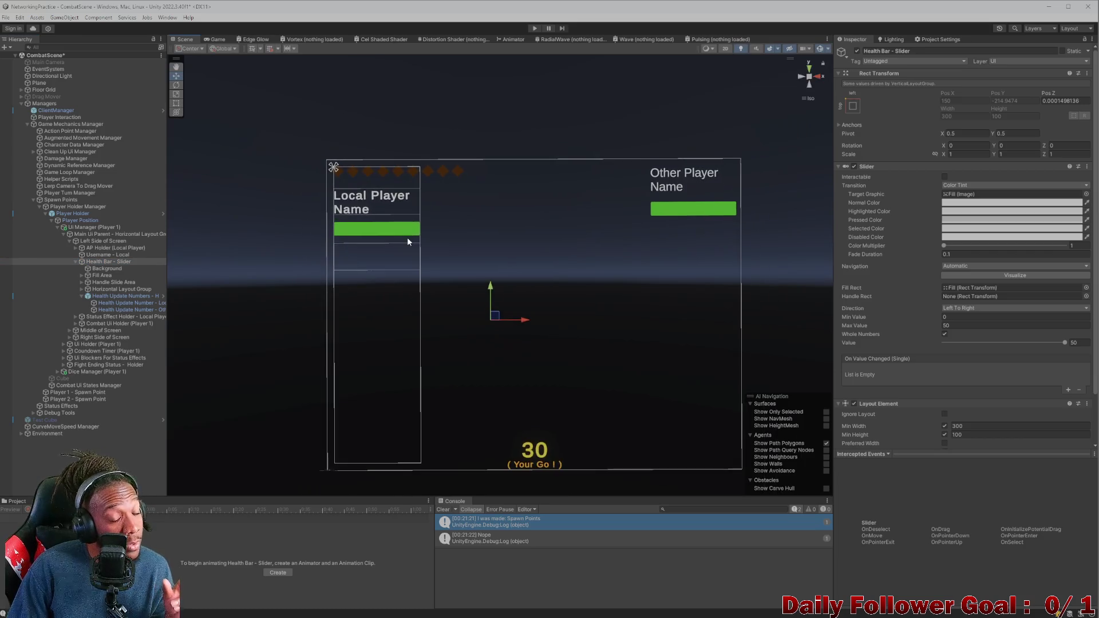
scroll(415, 261, up, 1)
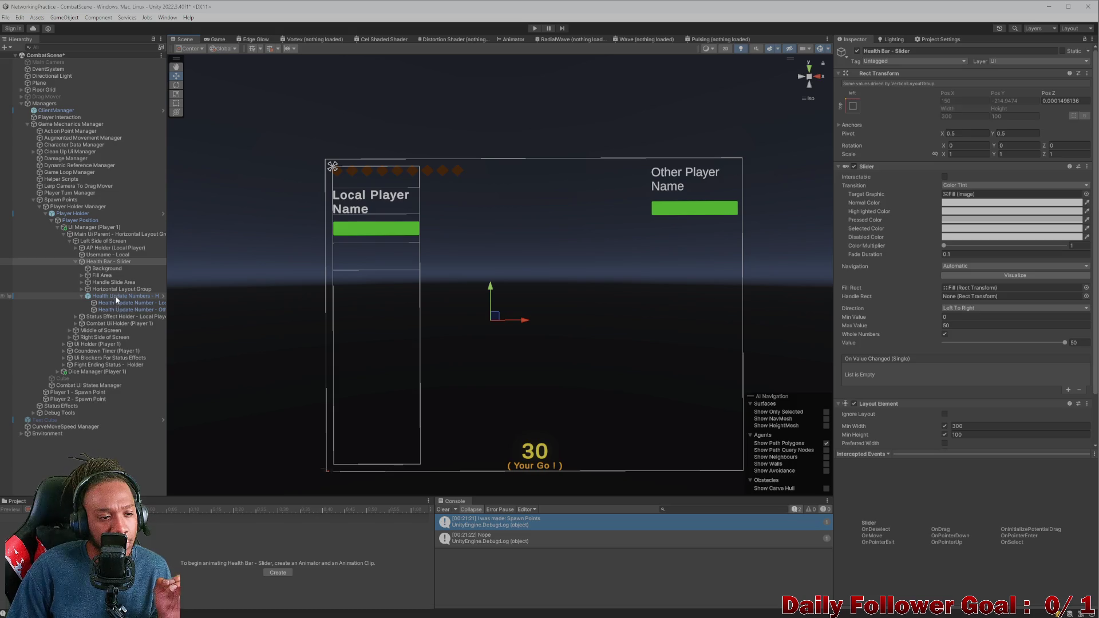
scroll(933, 338, down, 3)
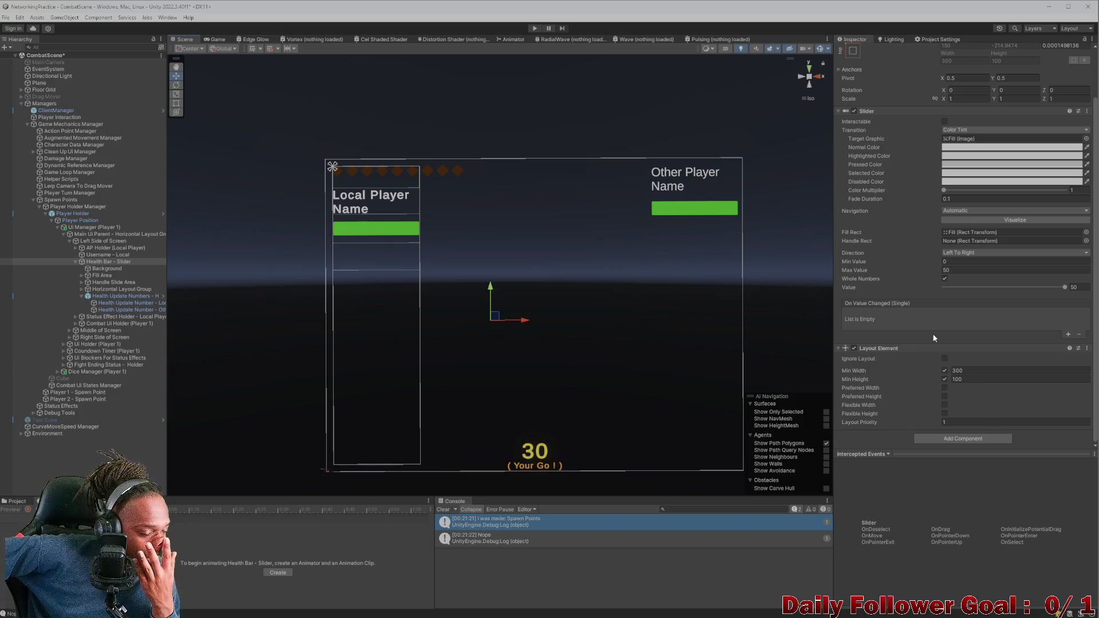
click(109, 296)
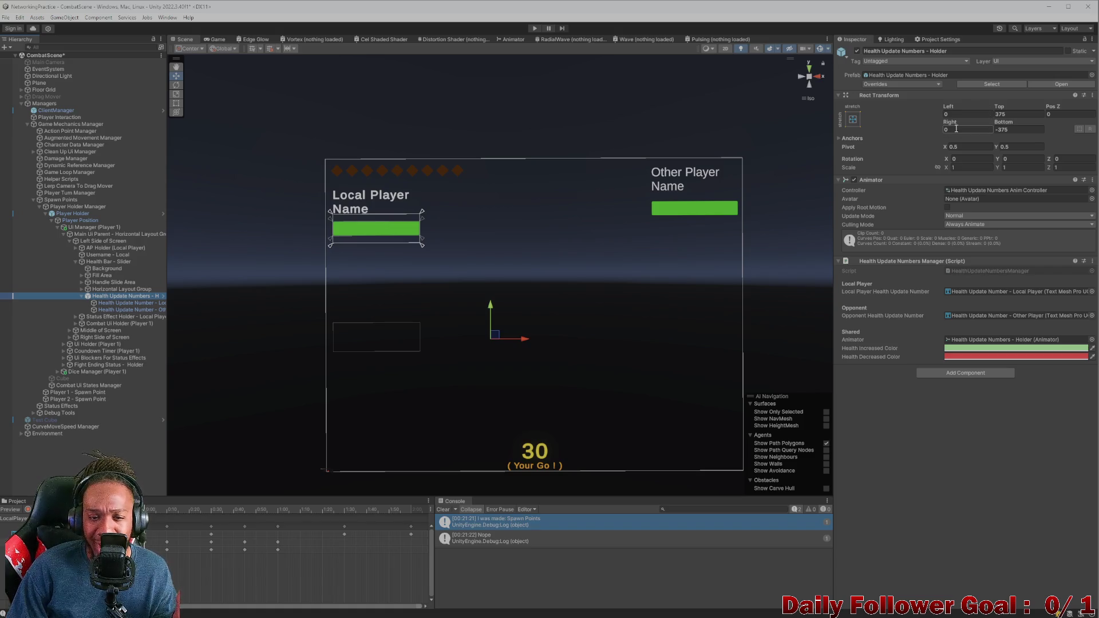
Step: Compare the local, opponent and Holder objects, then try moving the Holder and undo it
click(132, 302)
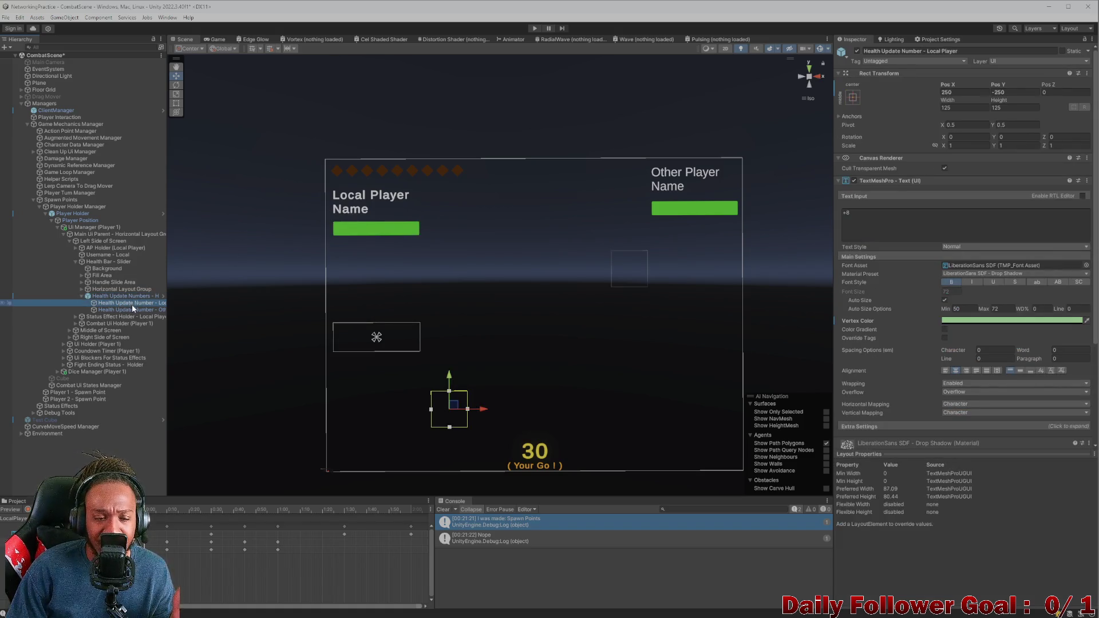
click(131, 309)
click(134, 296)
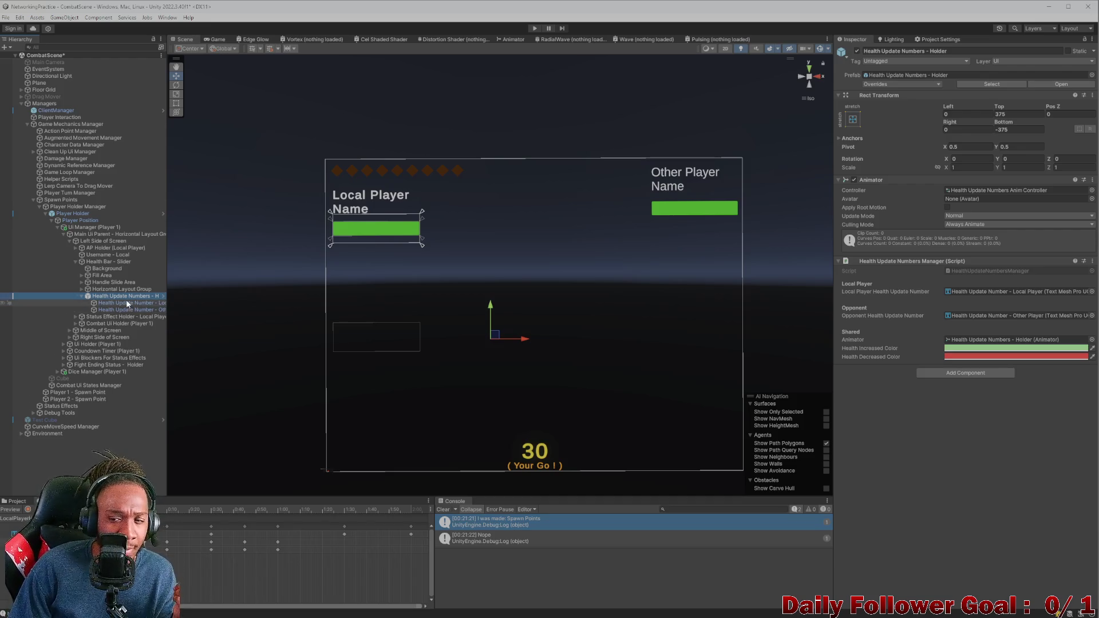
click(130, 303)
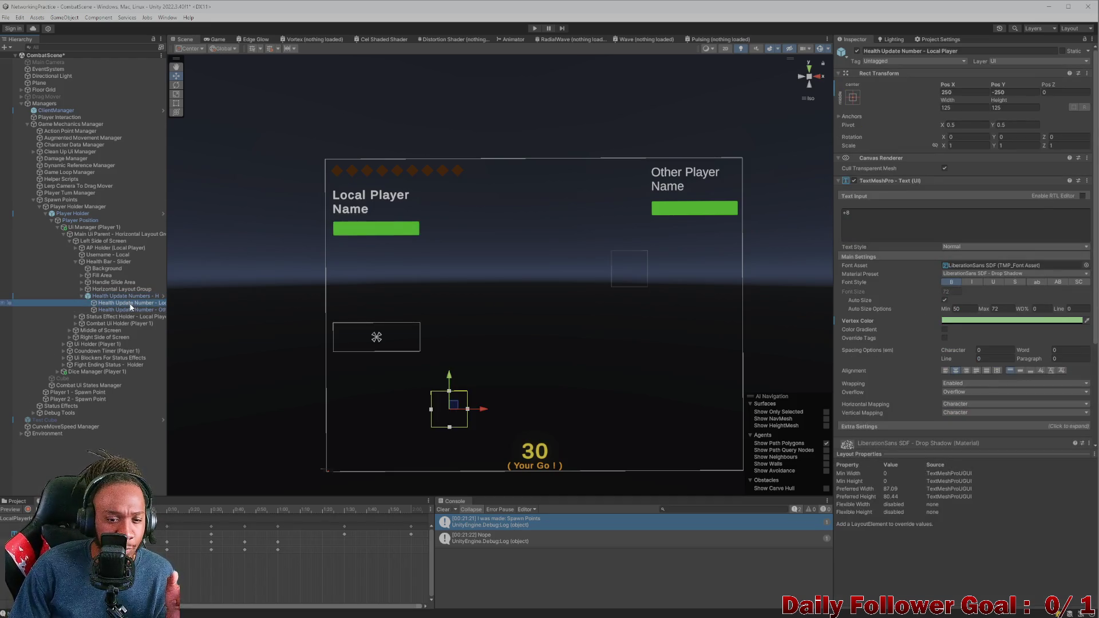
click(129, 310)
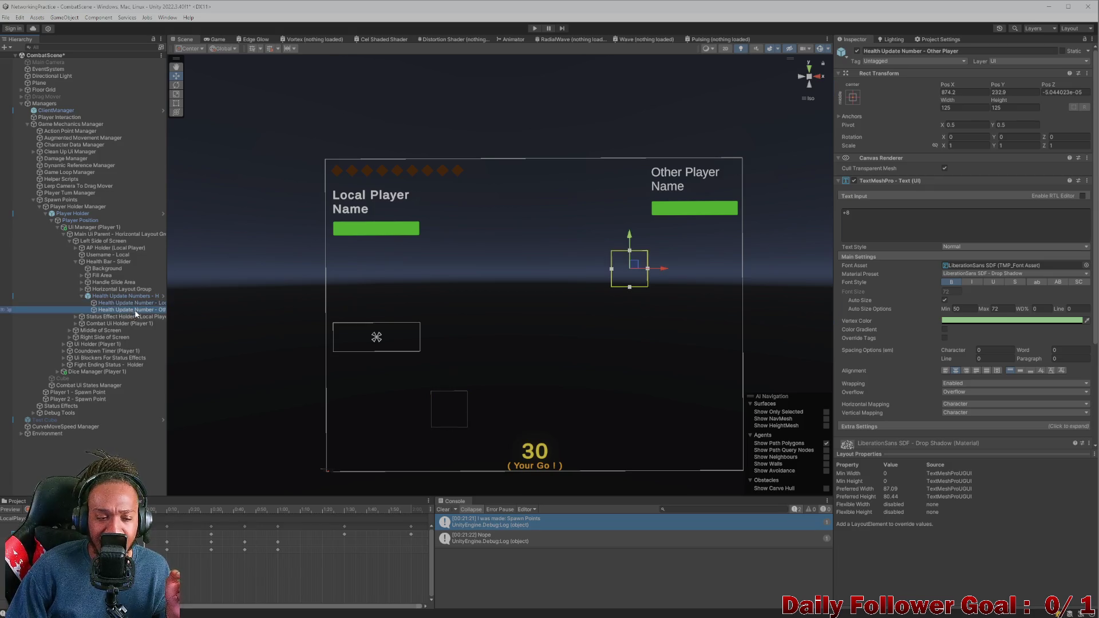
click(136, 303)
click(129, 295)
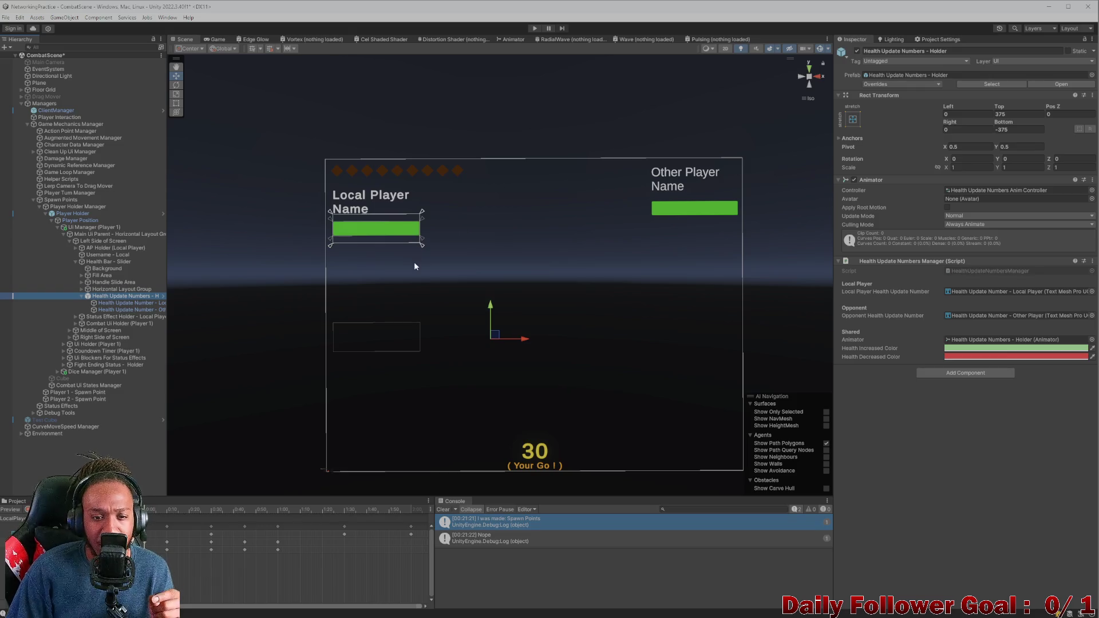
mouse_move(499, 338)
mouse_down()
mouse_move(456, 311)
mouse_move(503, 295)
mouse_move(499, 231)
mouse_up()
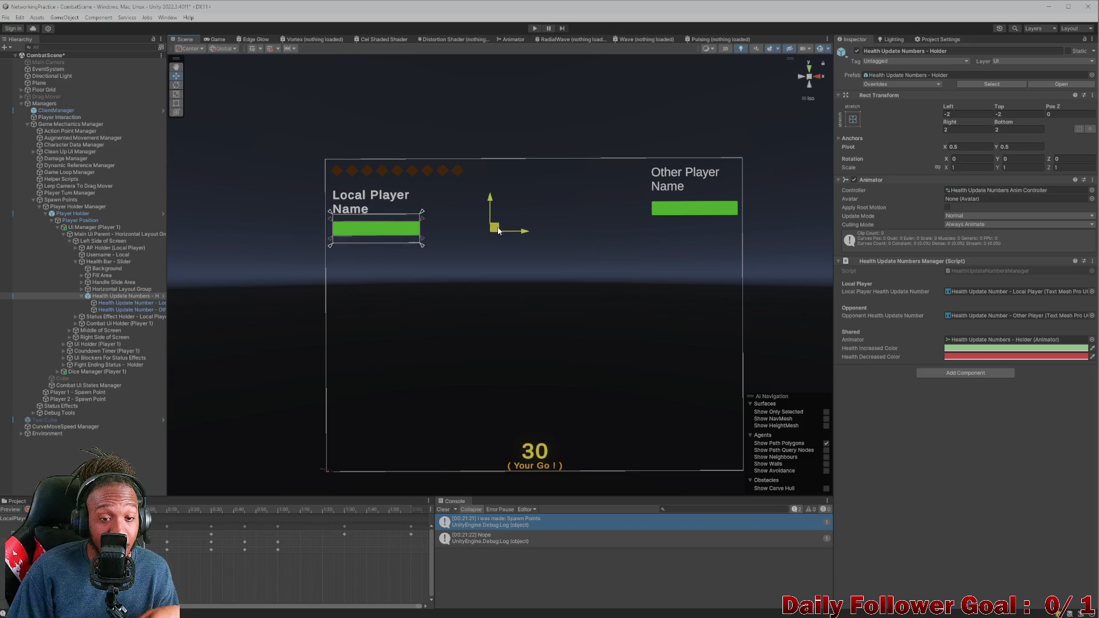
key(ctrl+z)
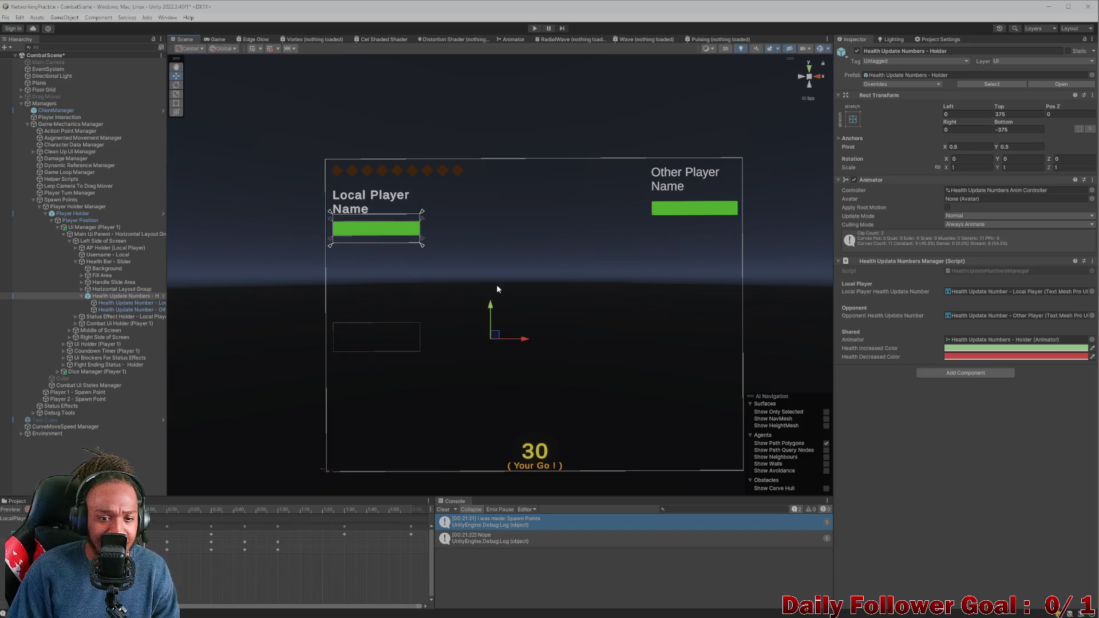
Step: Try new Holder edge and Left offsets, revert to Left and Right 0, then select Username - Local
click(132, 303)
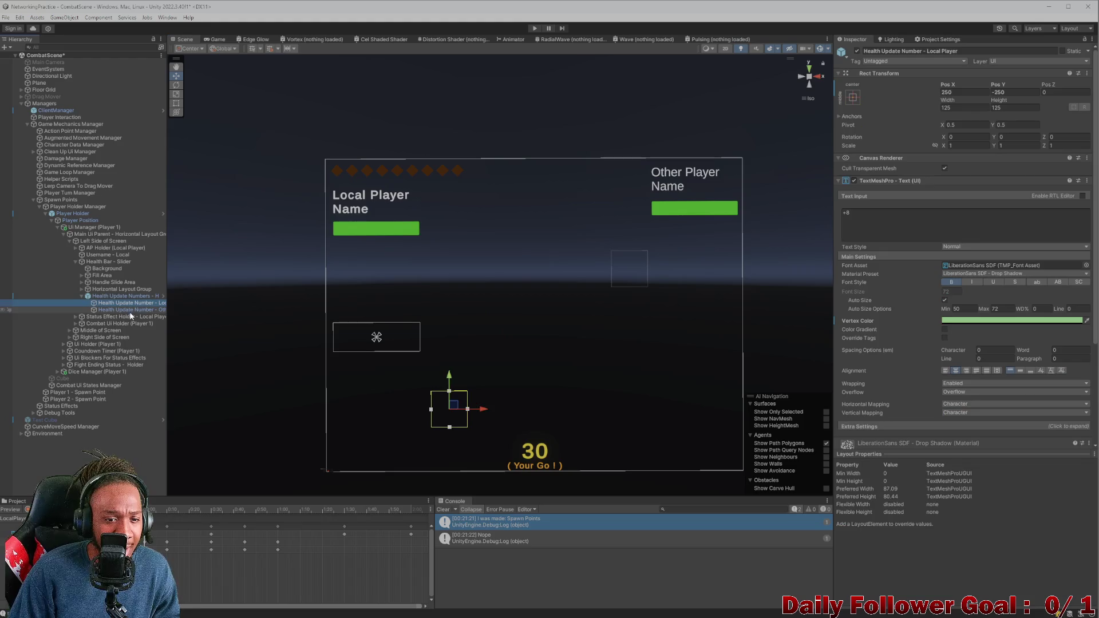
click(133, 309)
click(136, 296)
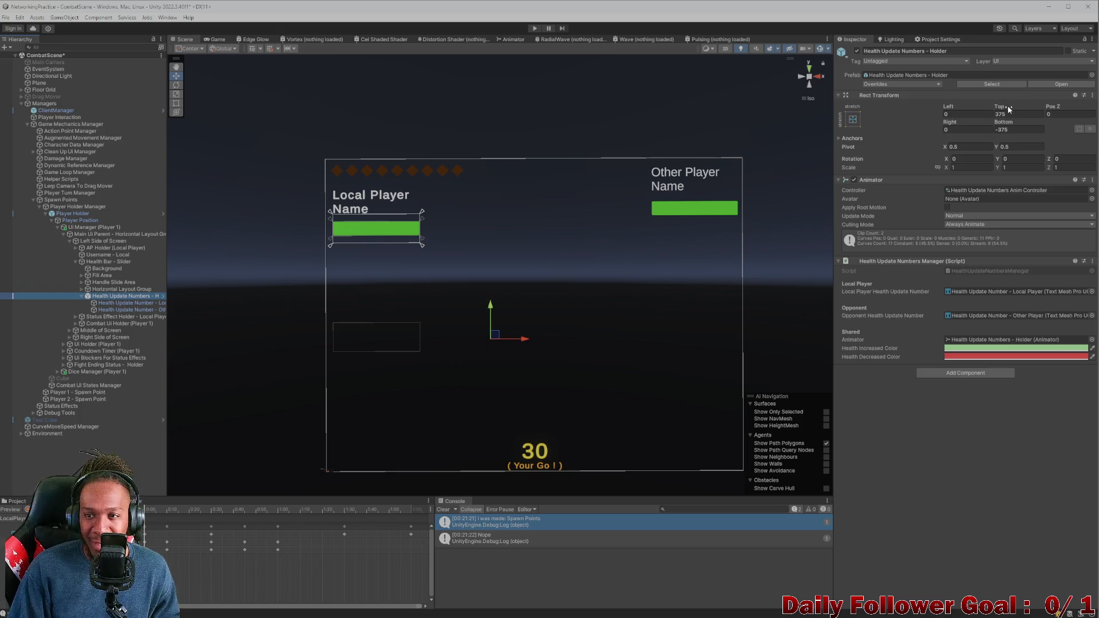
mouse_move(1010, 111)
mouse_down()
mouse_move(549, 66)
mouse_move(595, 85)
mouse_up()
drag(994, 125, 1098, 122)
key(ctrl+z)
key(ctrl+z)
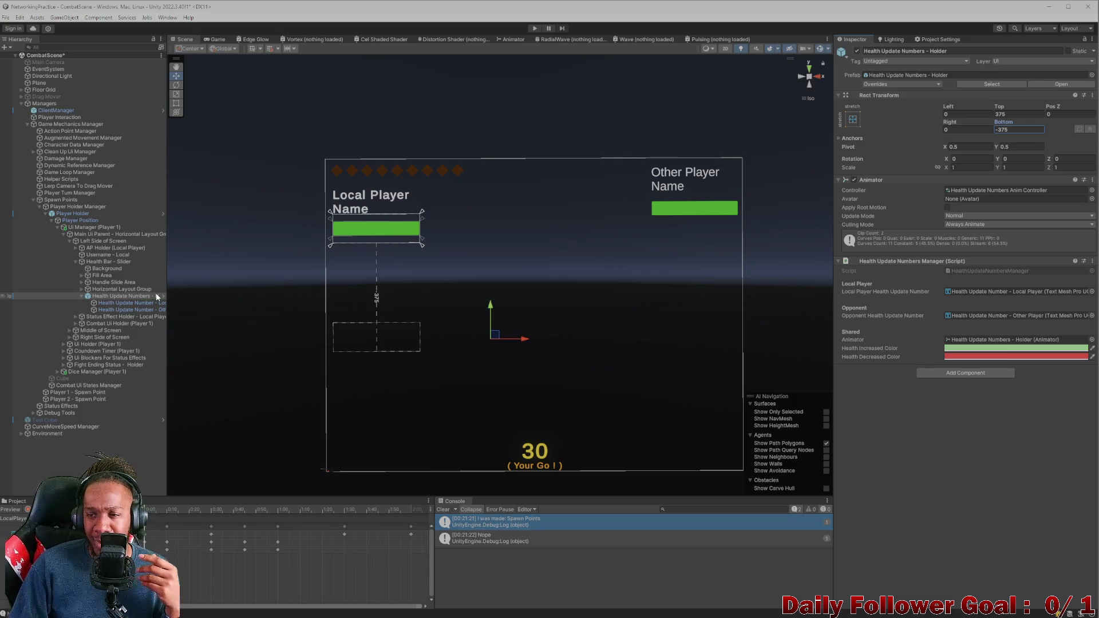
mouse_move(948, 106)
mouse_down()
mouse_move(693, 94)
mouse_move(916, 114)
mouse_move(952, 129)
mouse_up()
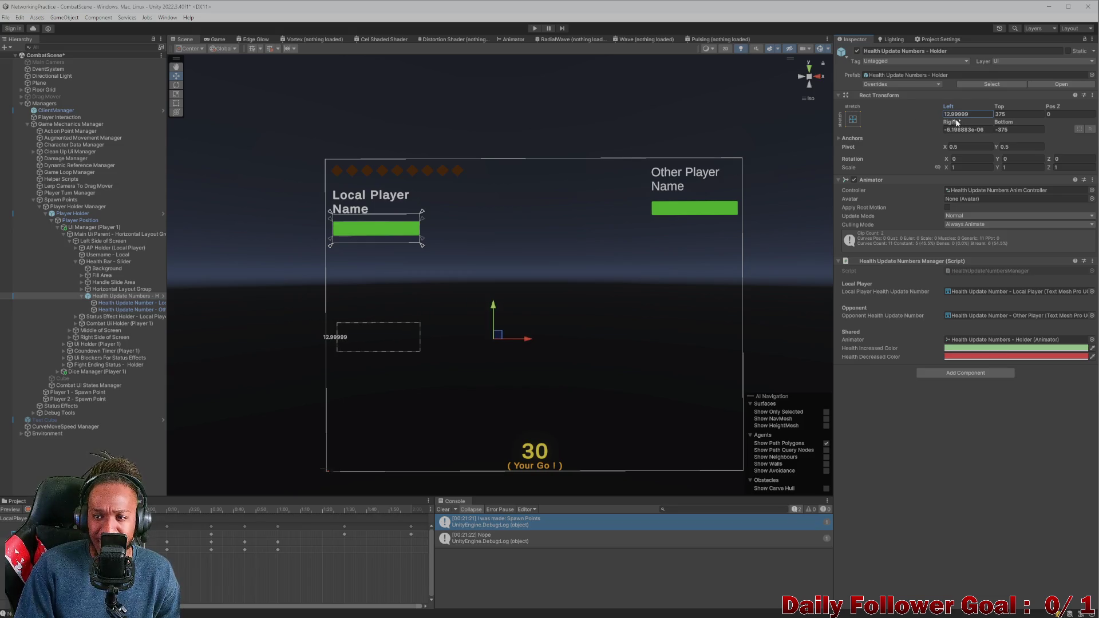
key(ctrl+z)
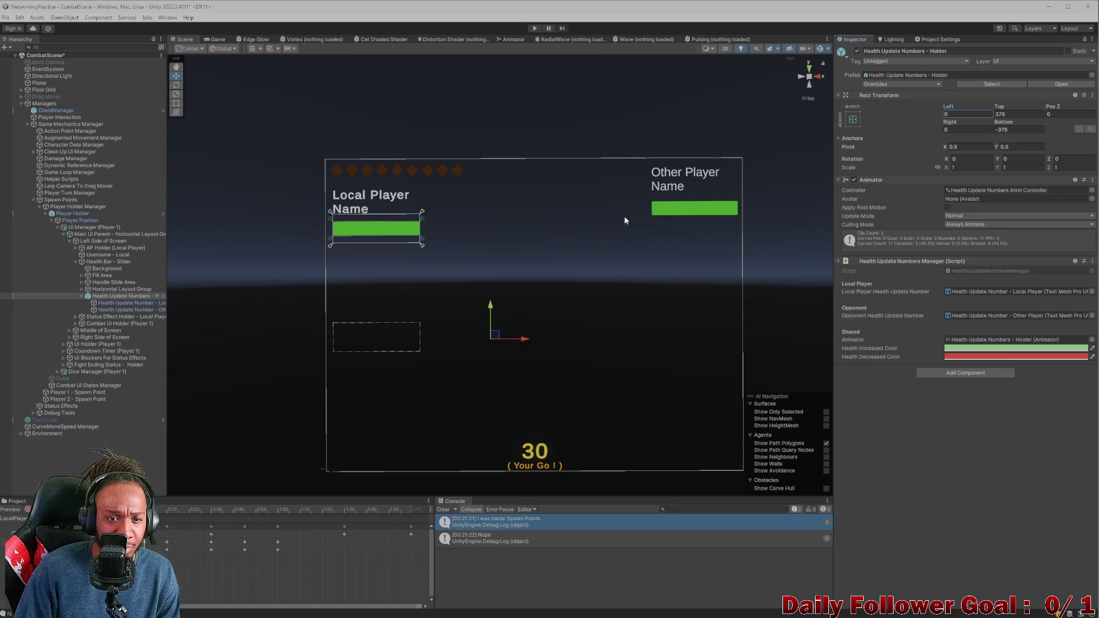
click(95, 256)
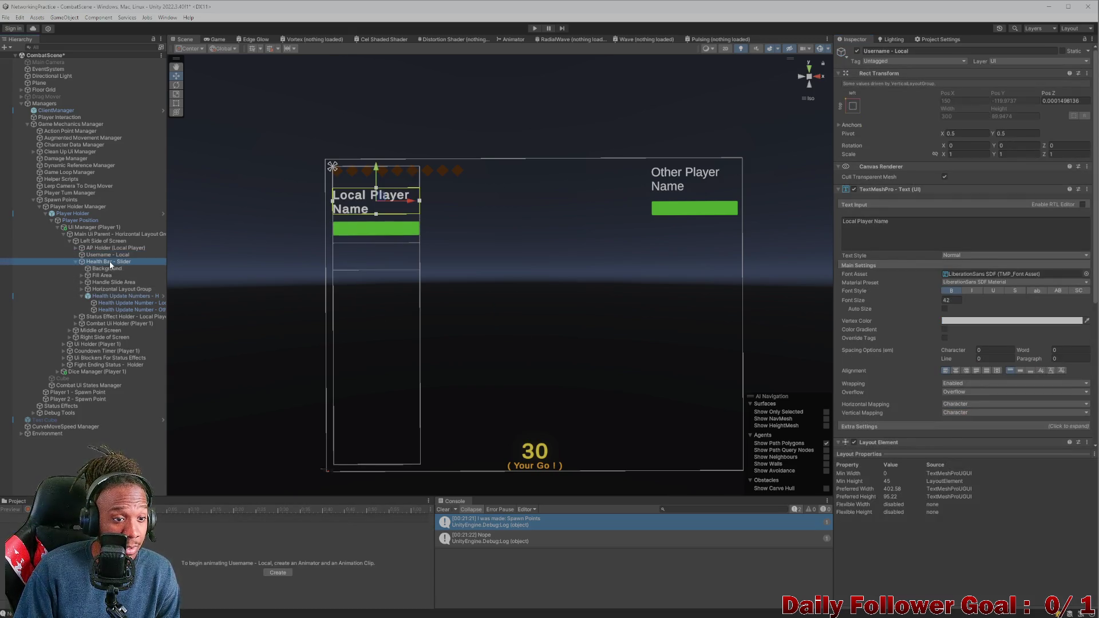
click(109, 262)
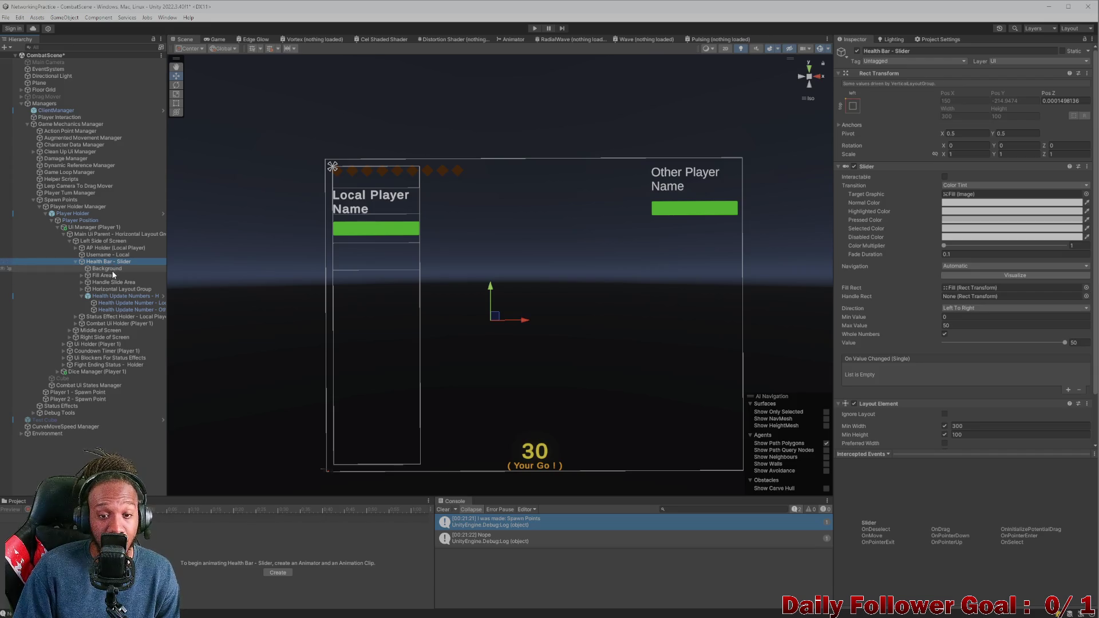
click(108, 295)
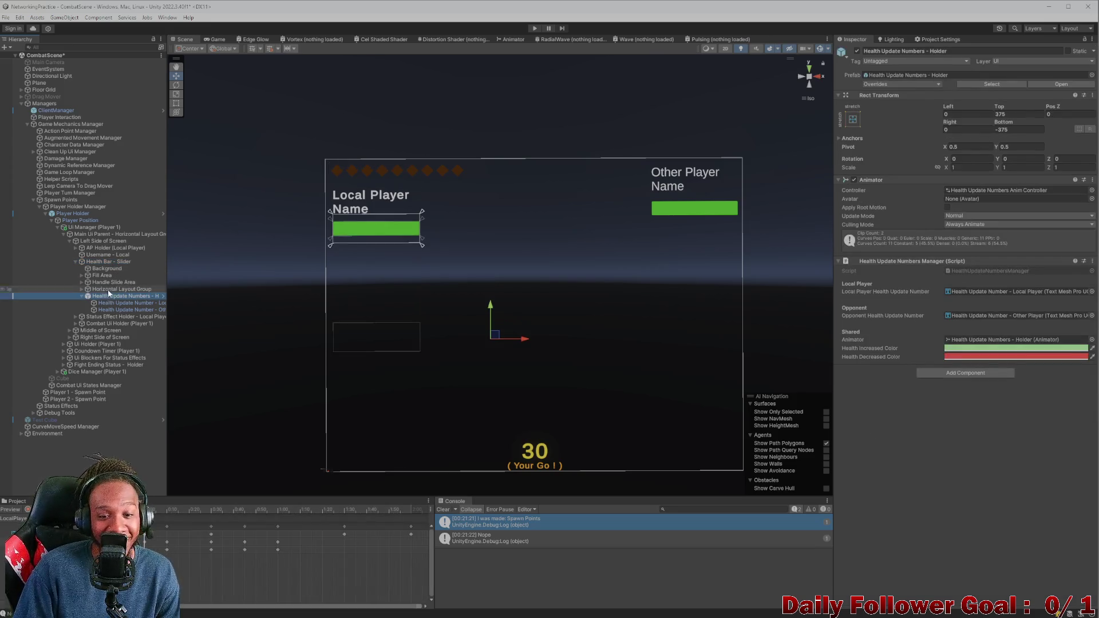
click(103, 260)
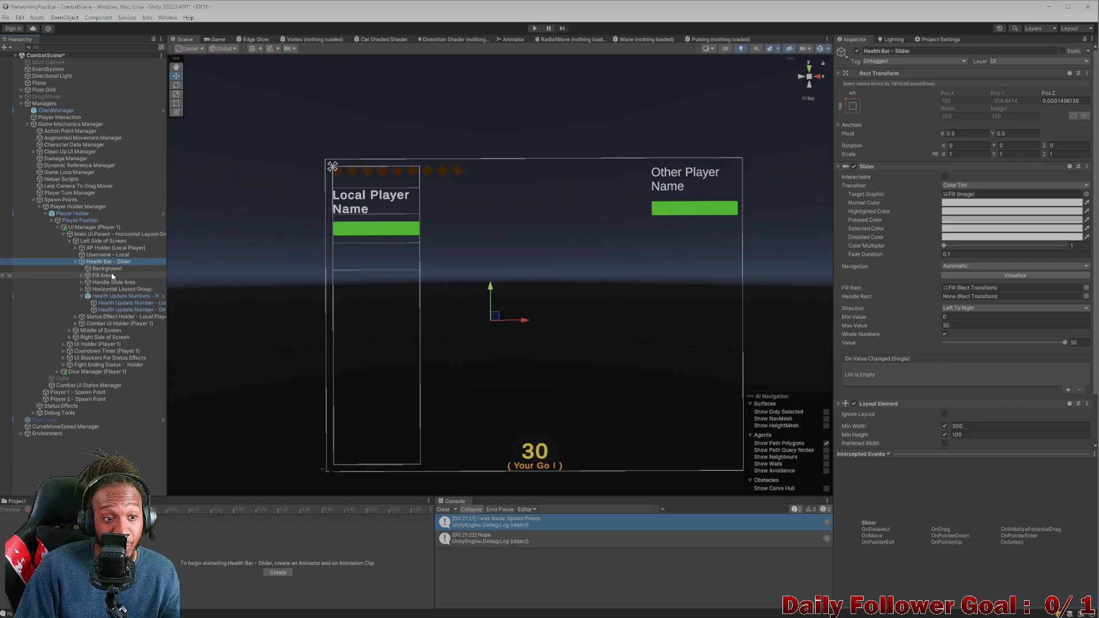
click(104, 269)
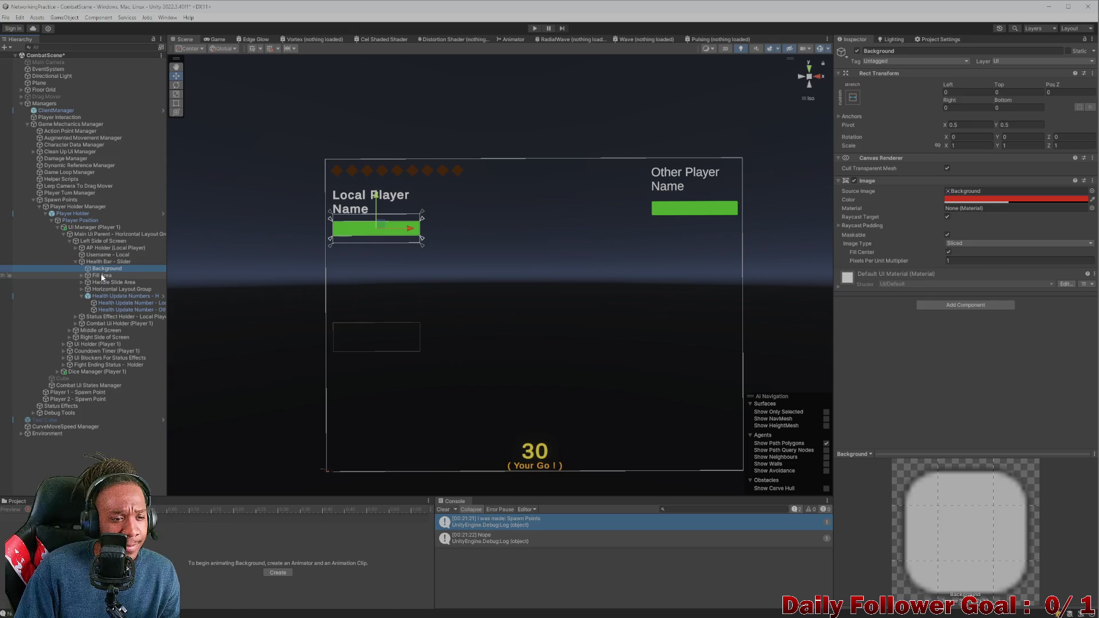
click(102, 276)
click(112, 283)
click(114, 290)
click(103, 262)
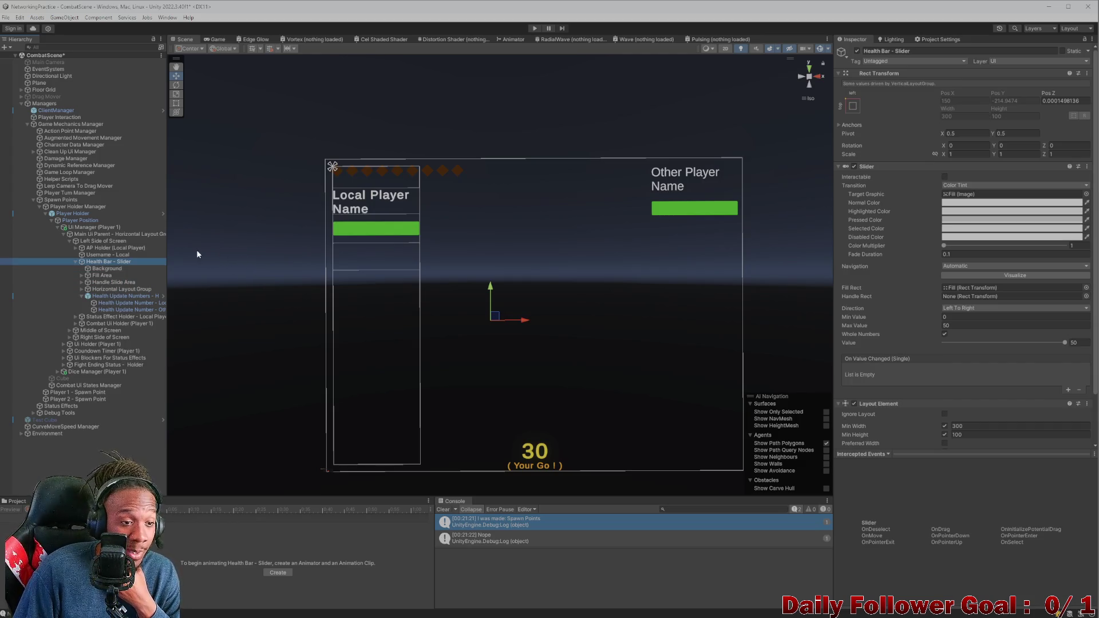
drag(107, 261, 103, 264)
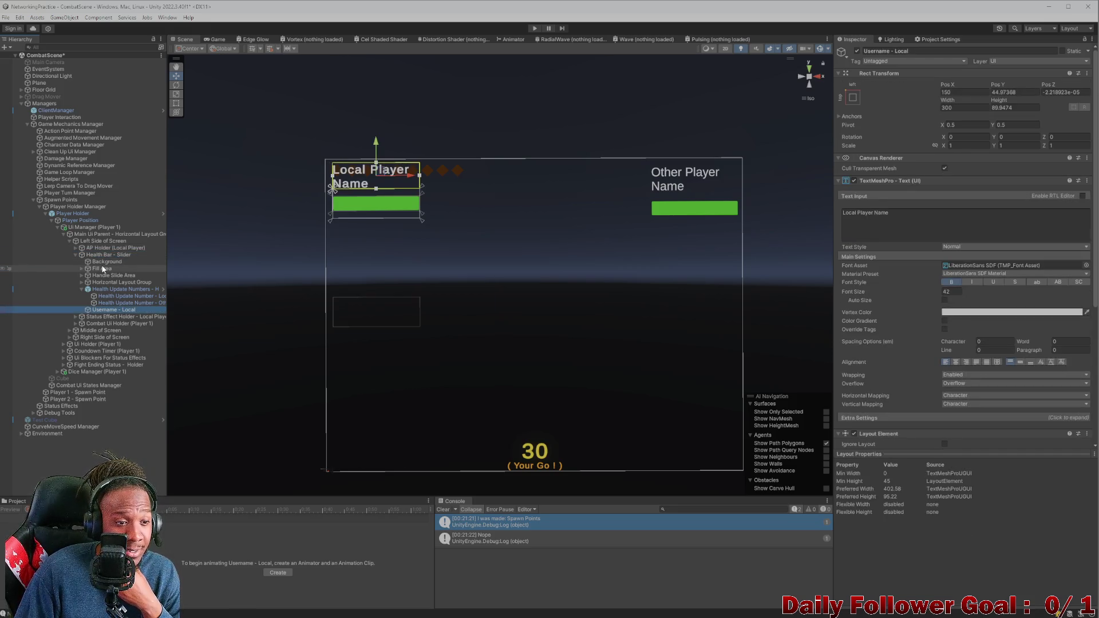
key(ctrl+z)
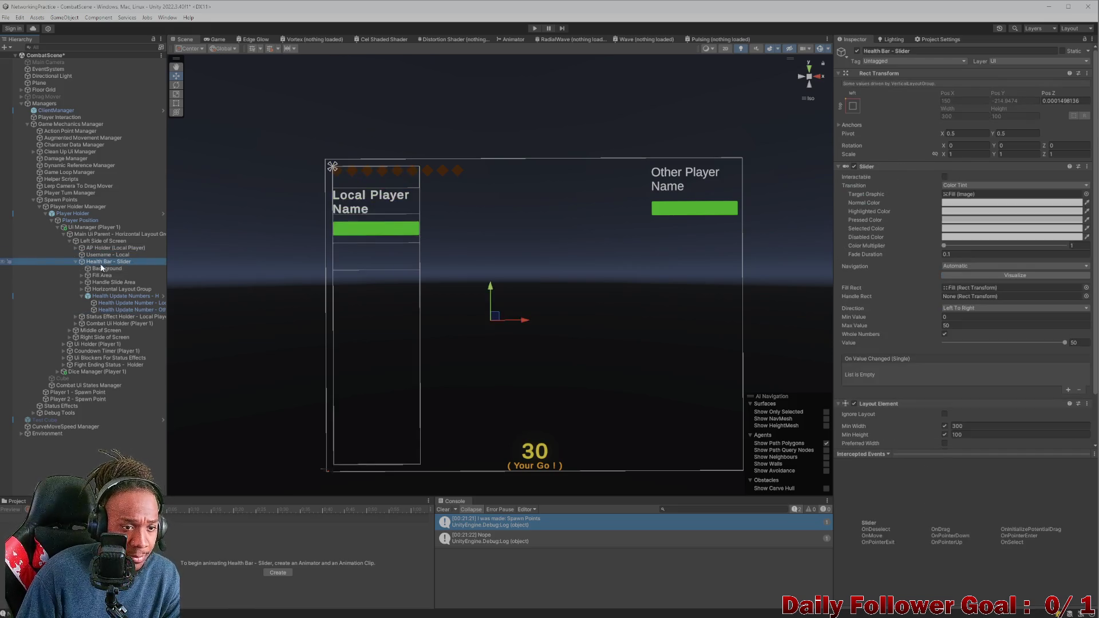
key(ctrl+y)
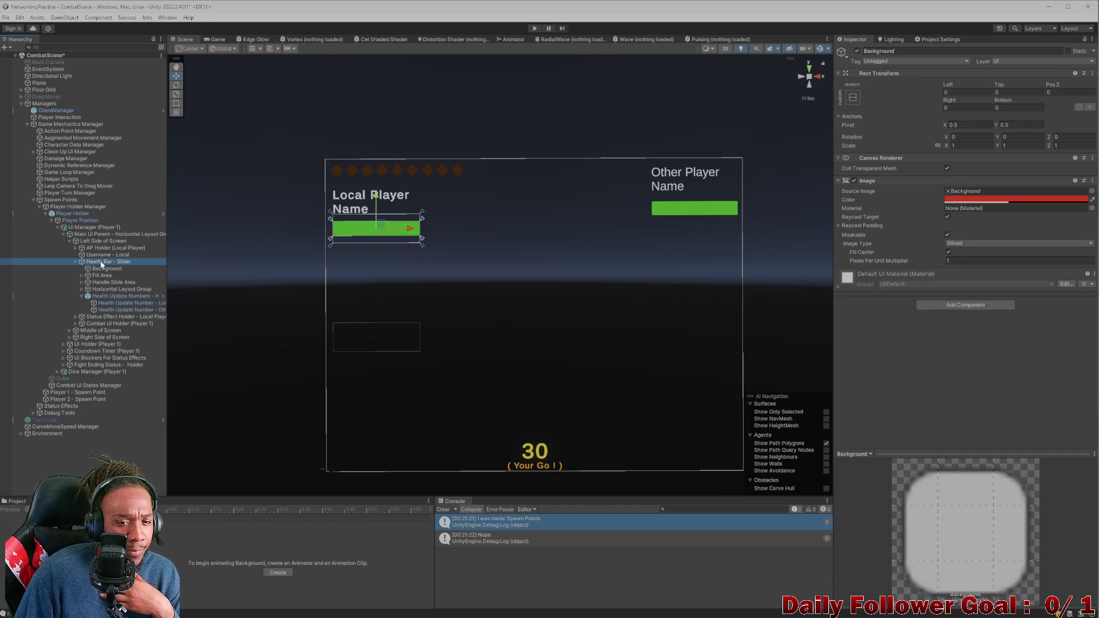
key(ctrl+z)
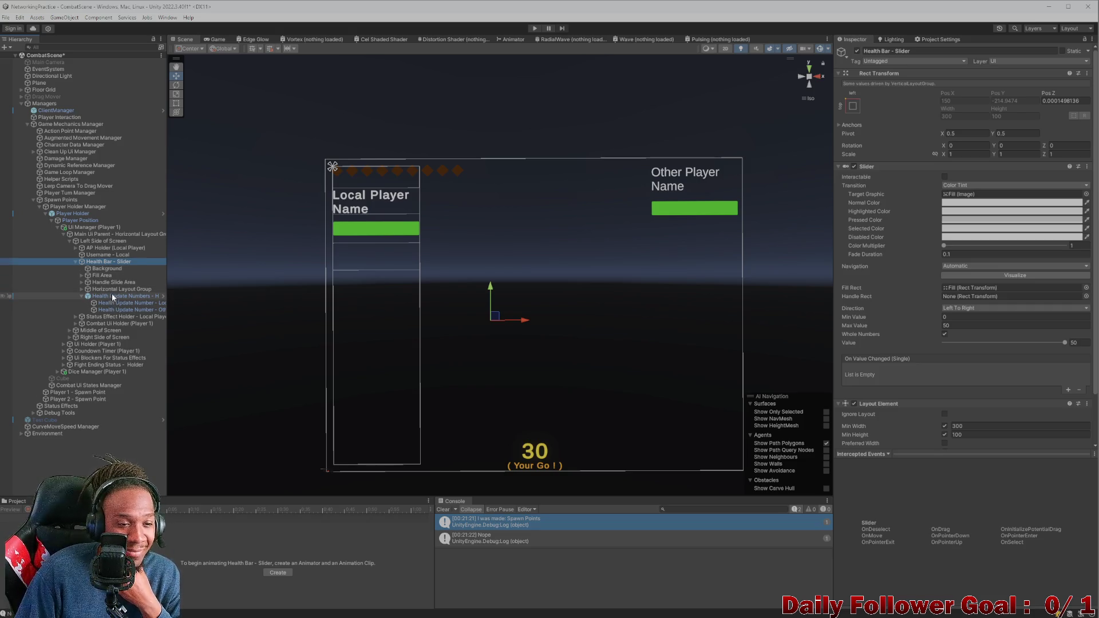
click(114, 289)
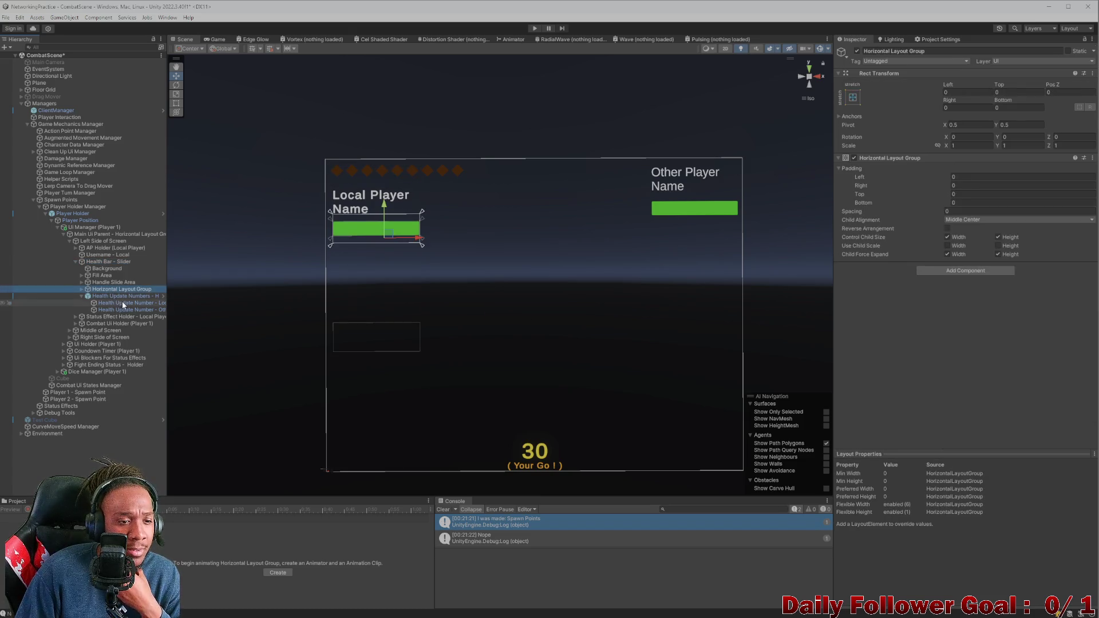
click(126, 295)
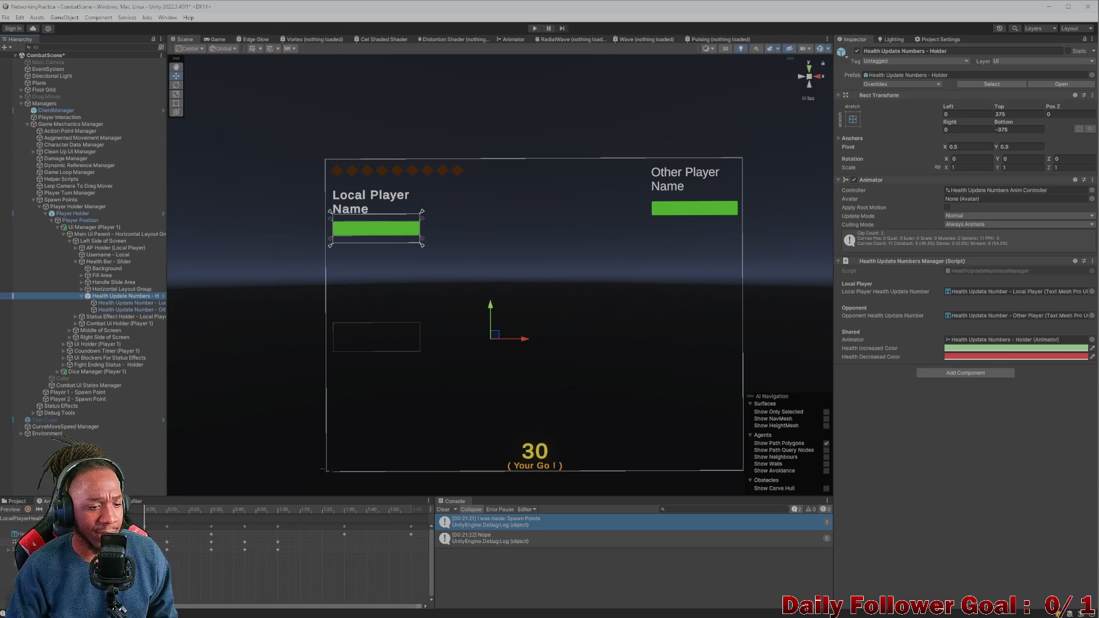
click(255, 505)
click(214, 39)
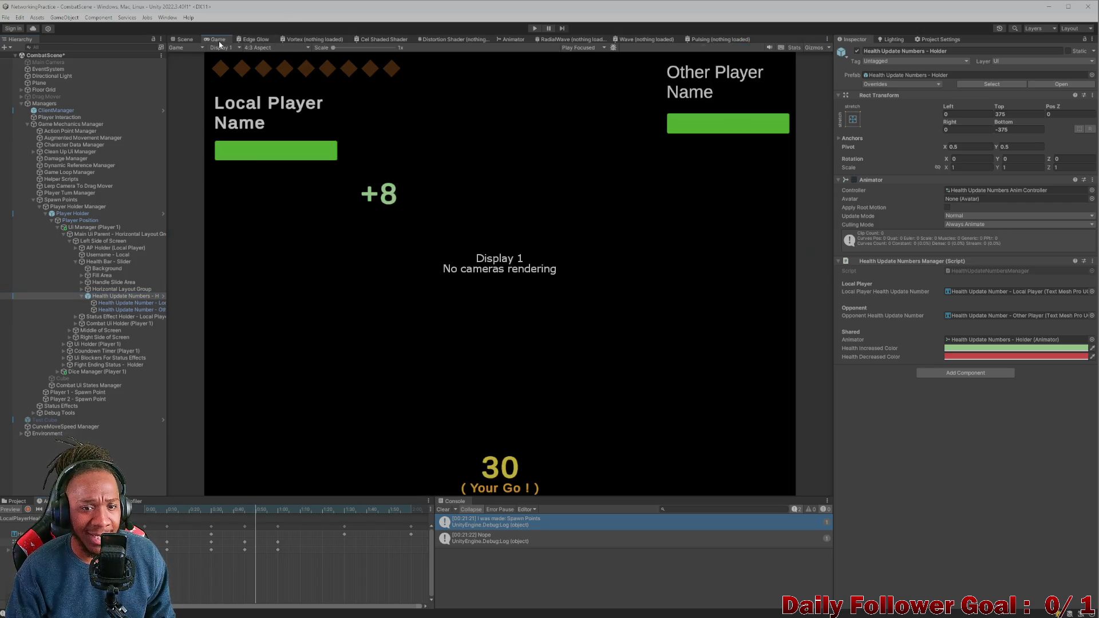
mouse_move(189, 509)
mouse_down()
mouse_move(172, 499)
mouse_move(379, 486)
mouse_move(172, 504)
mouse_move(295, 528)
mouse_move(146, 509)
mouse_up()
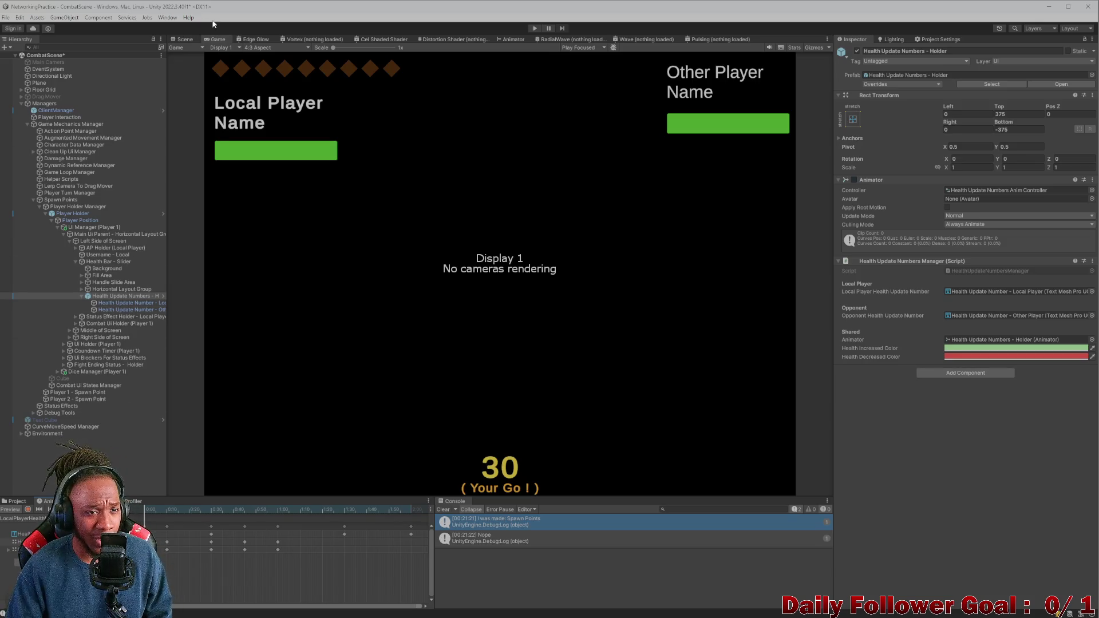
click(184, 40)
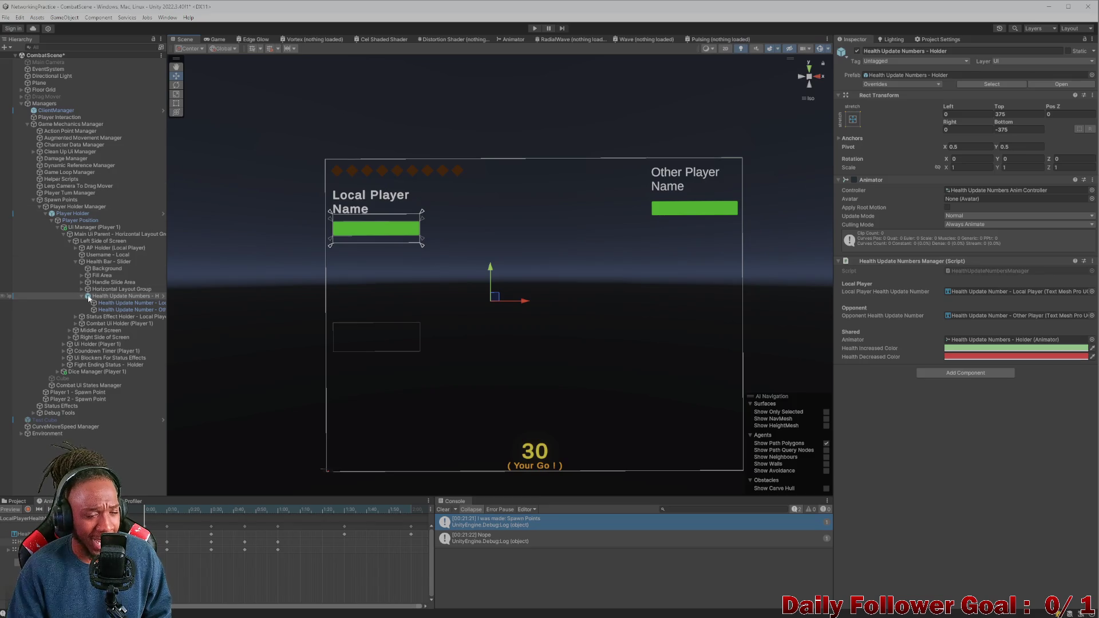
click(102, 290)
click(114, 297)
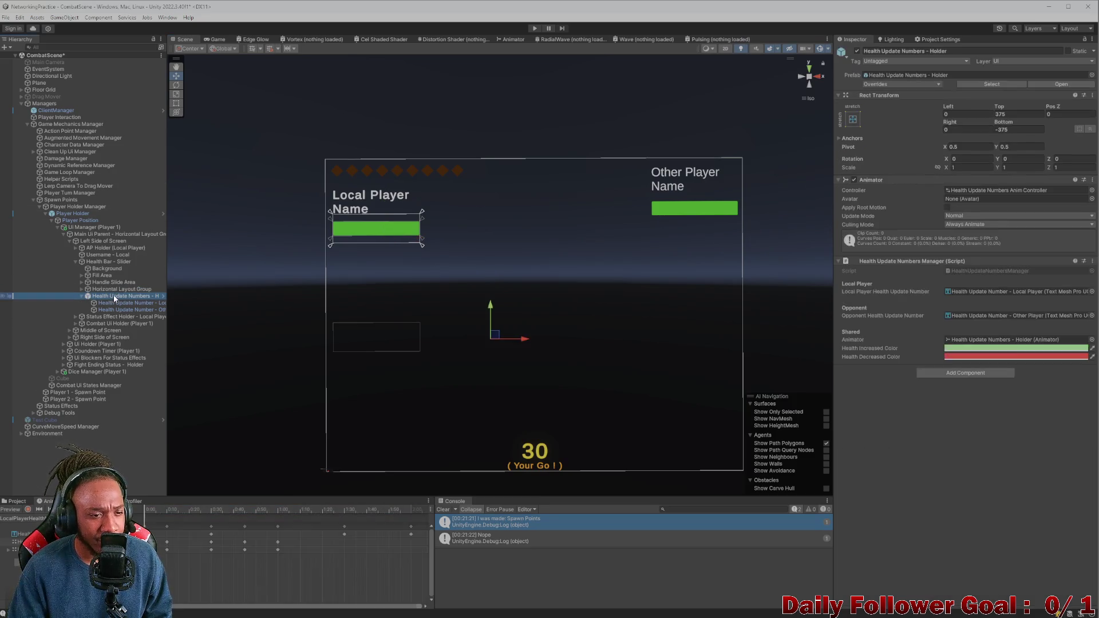
click(122, 303)
click(144, 310)
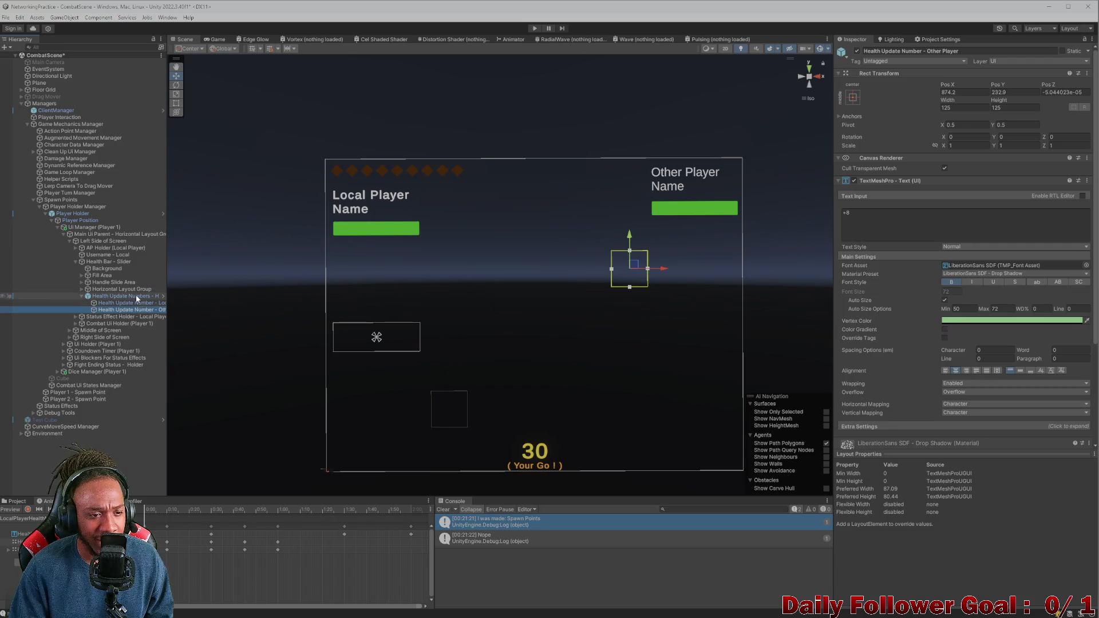
click(136, 297)
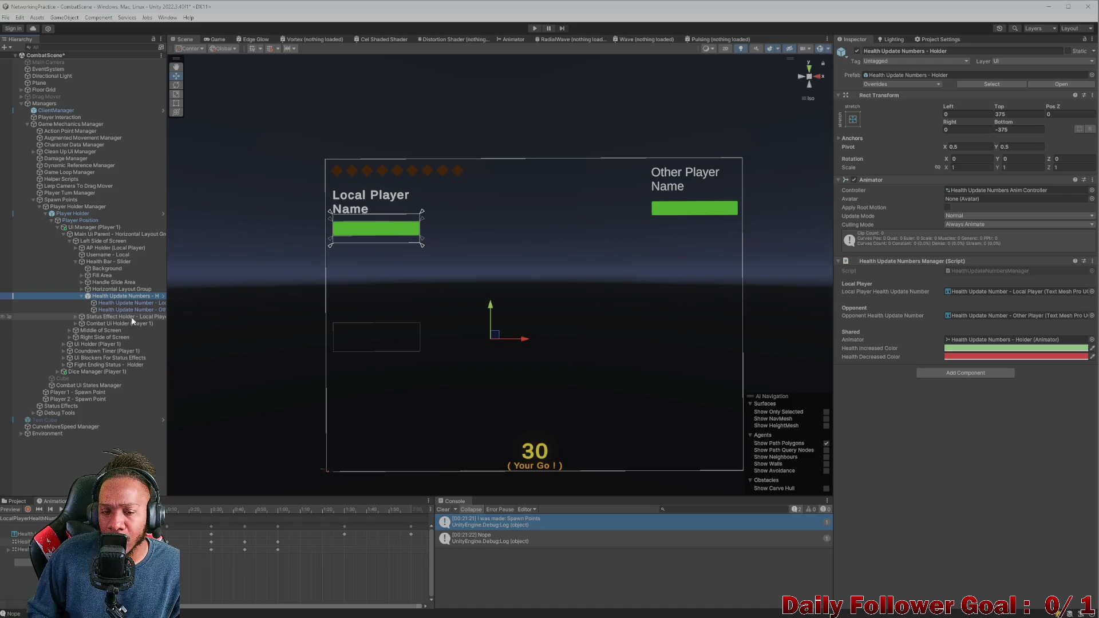
click(117, 289)
click(103, 262)
click(108, 235)
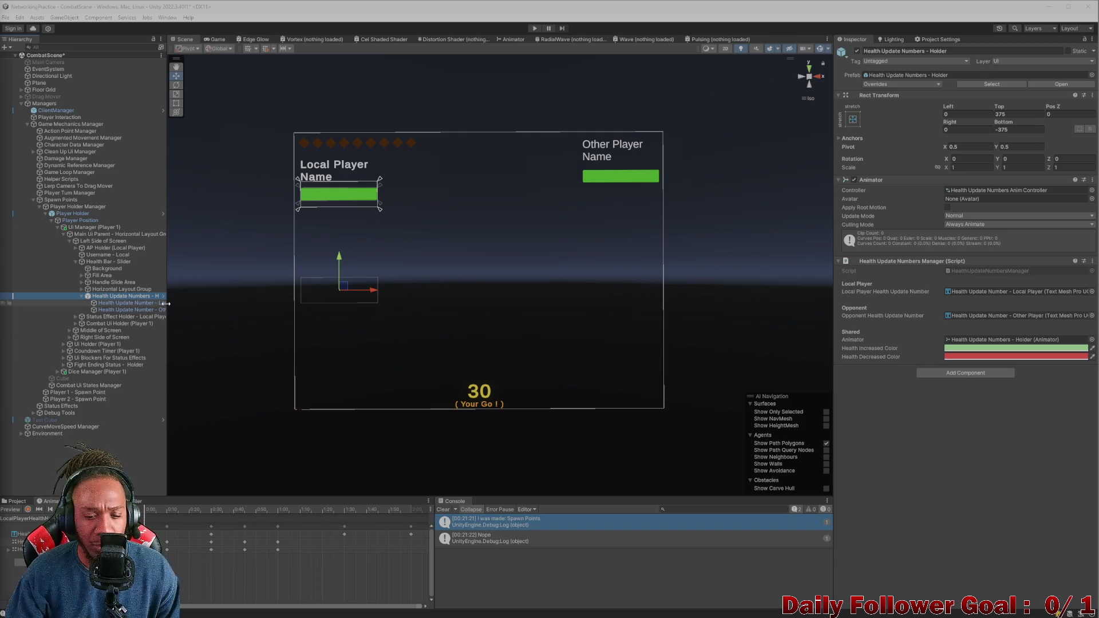
Step: Clear the Console, give the Local Player number a horizontal stretch anchor, and scrub its animation
click(442, 509)
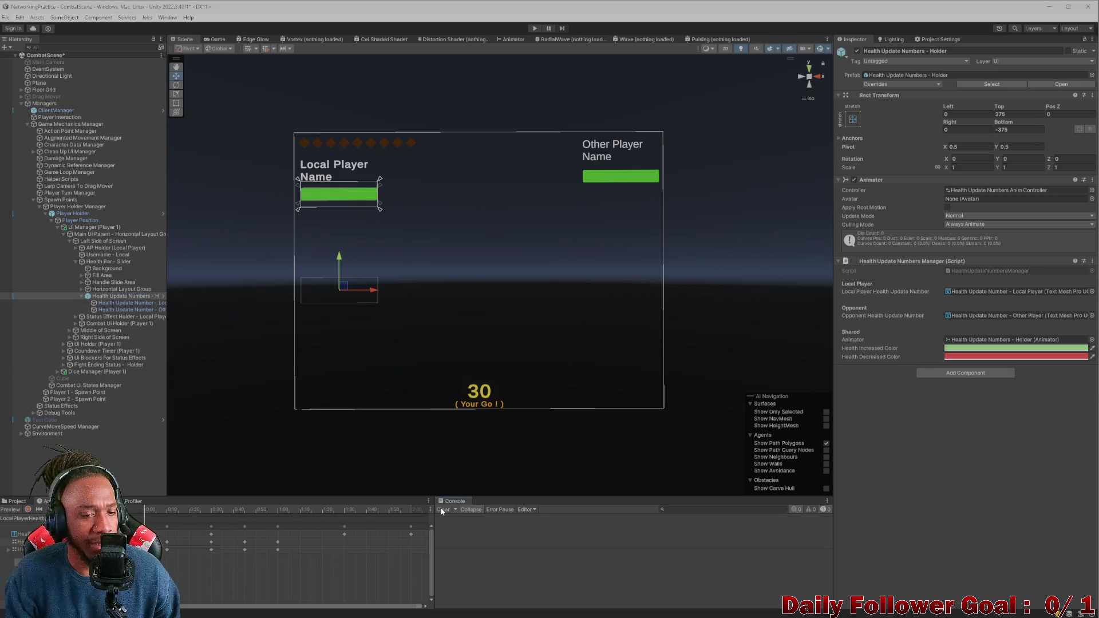
click(135, 305)
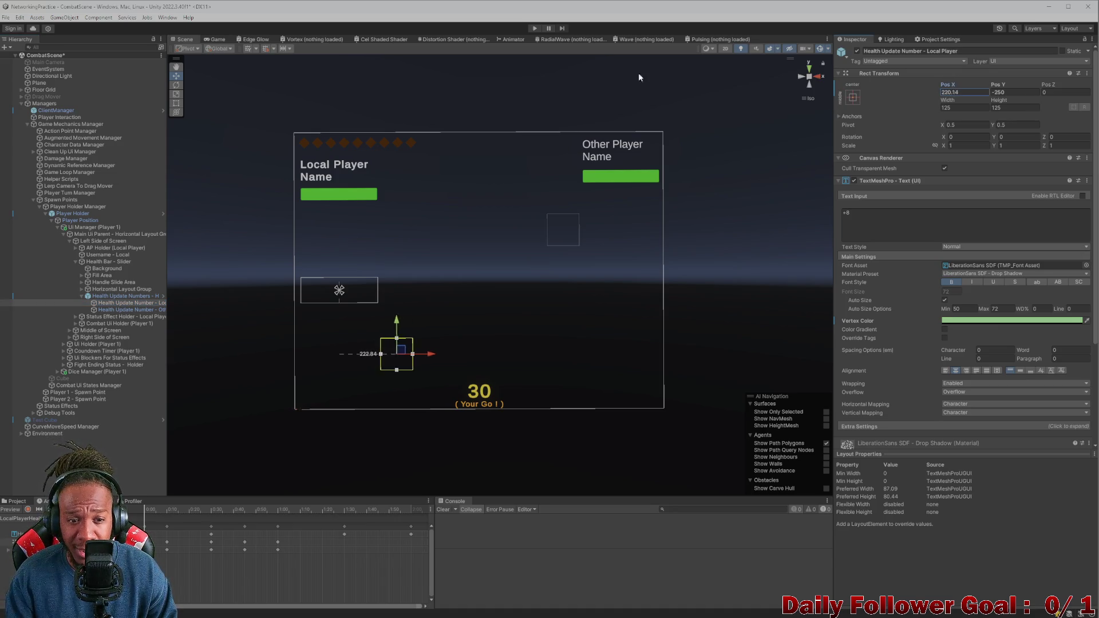
click(849, 97)
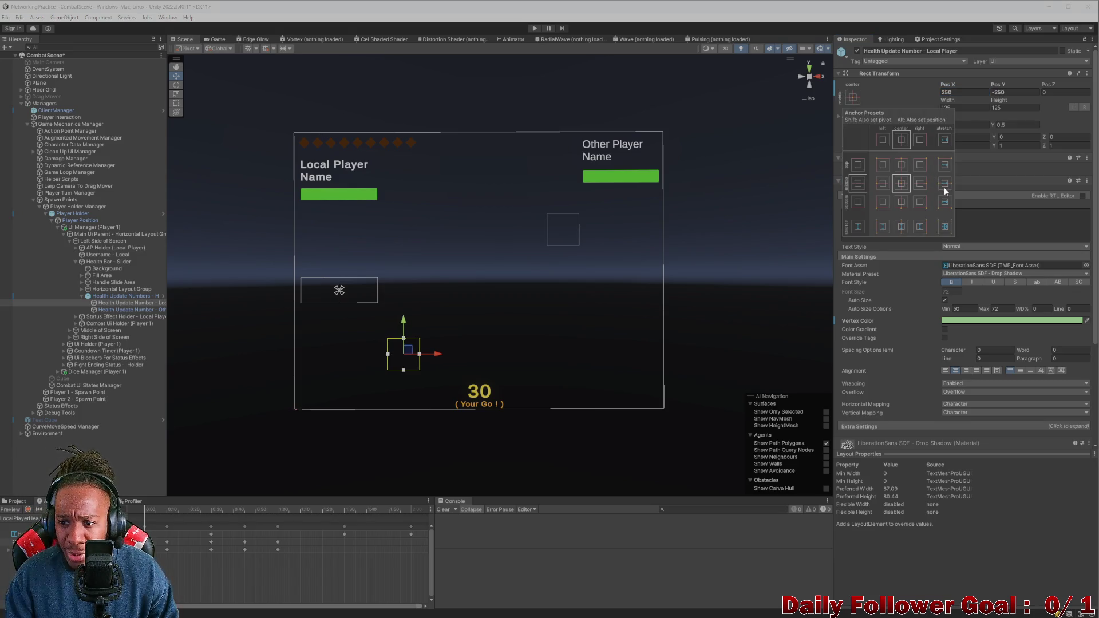
click(919, 77)
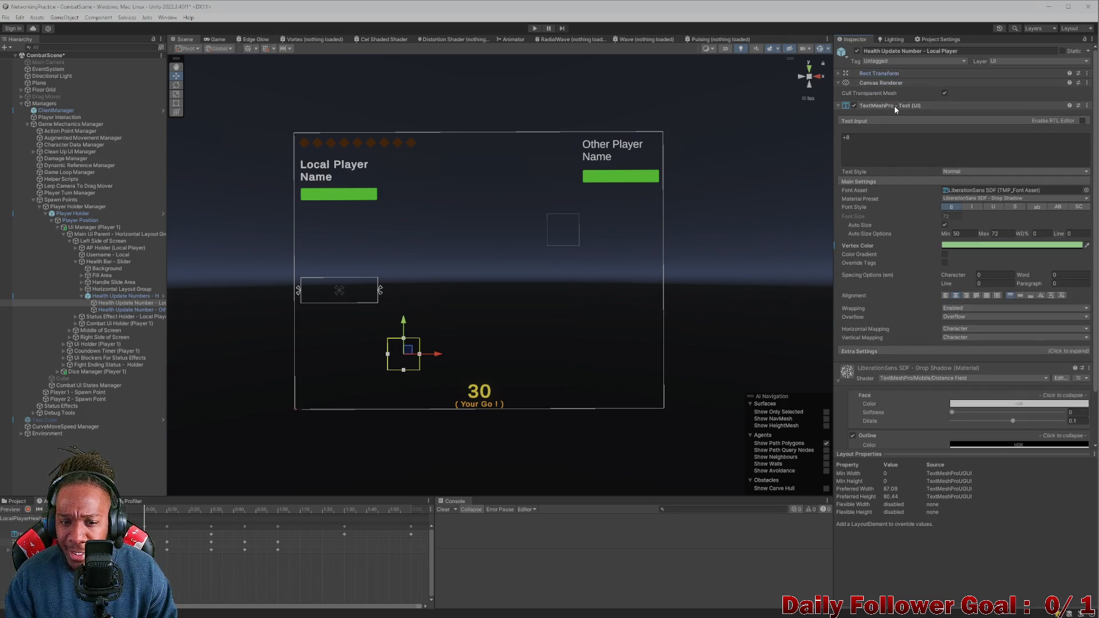
click(839, 75)
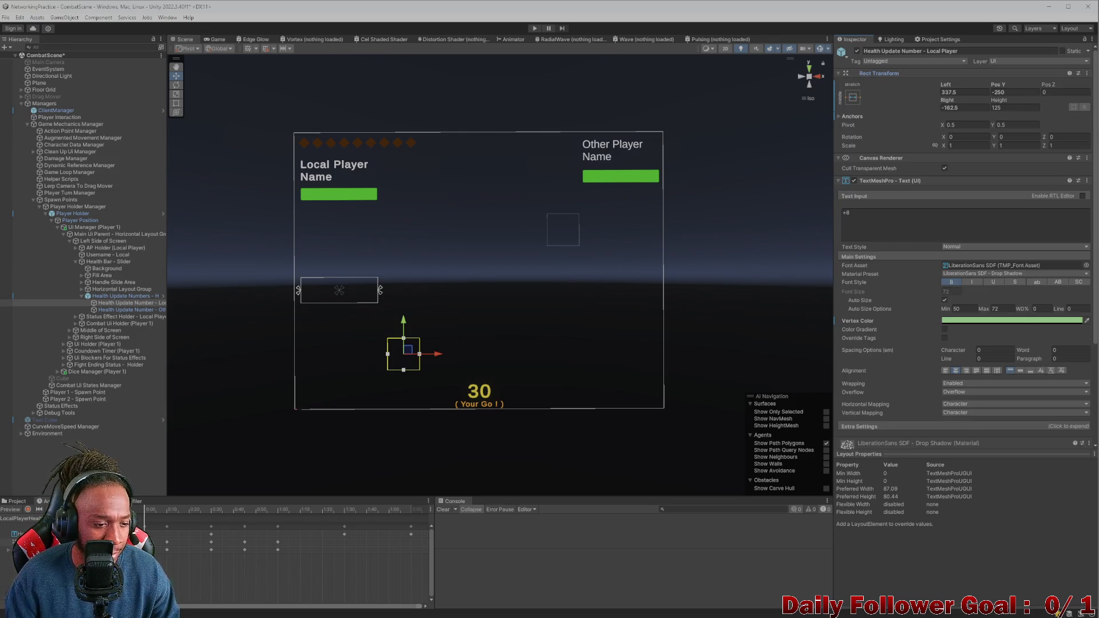
drag(147, 511, 181, 509)
mouse_move(339, 511)
mouse_down()
mouse_move(150, 511)
mouse_move(396, 517)
mouse_move(147, 511)
mouse_up()
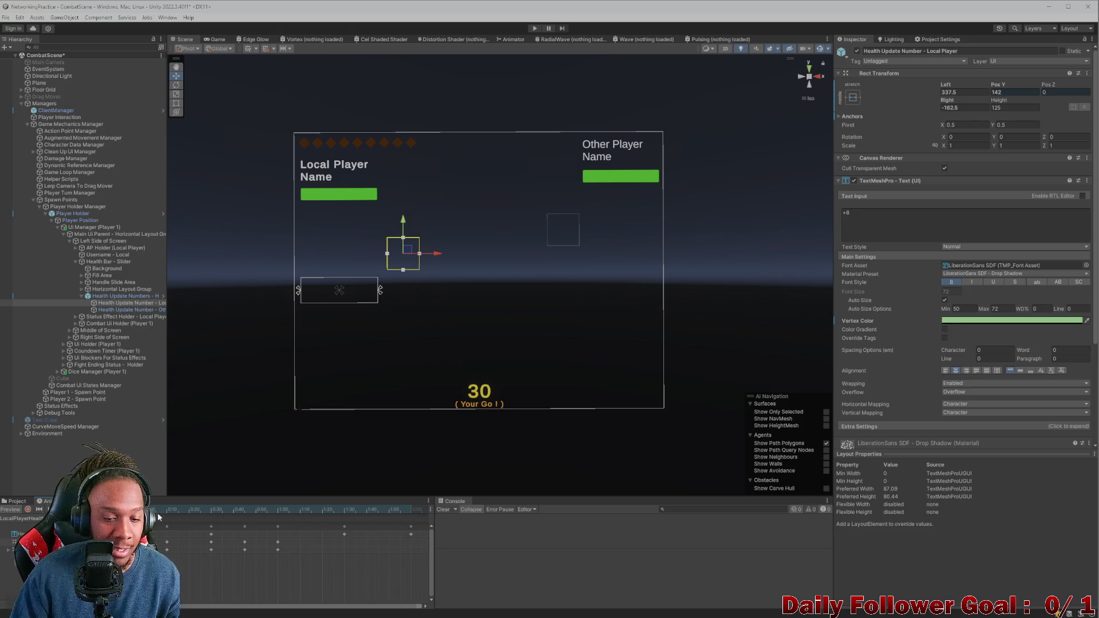
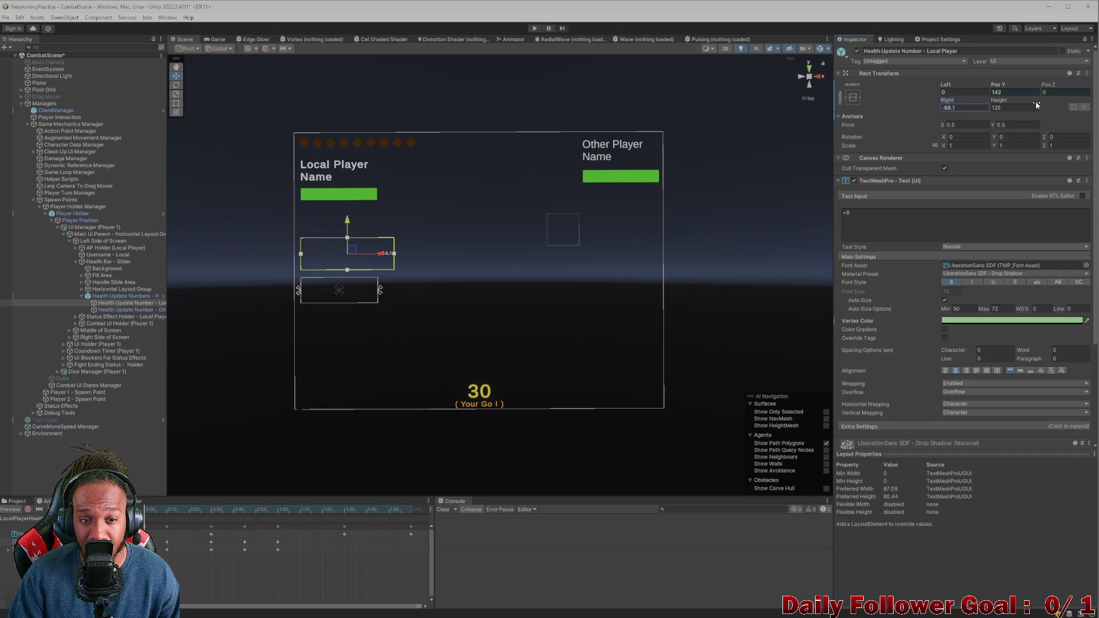
Step: Scrub the number animation back and set the number box's Left offset to 50
text(0)
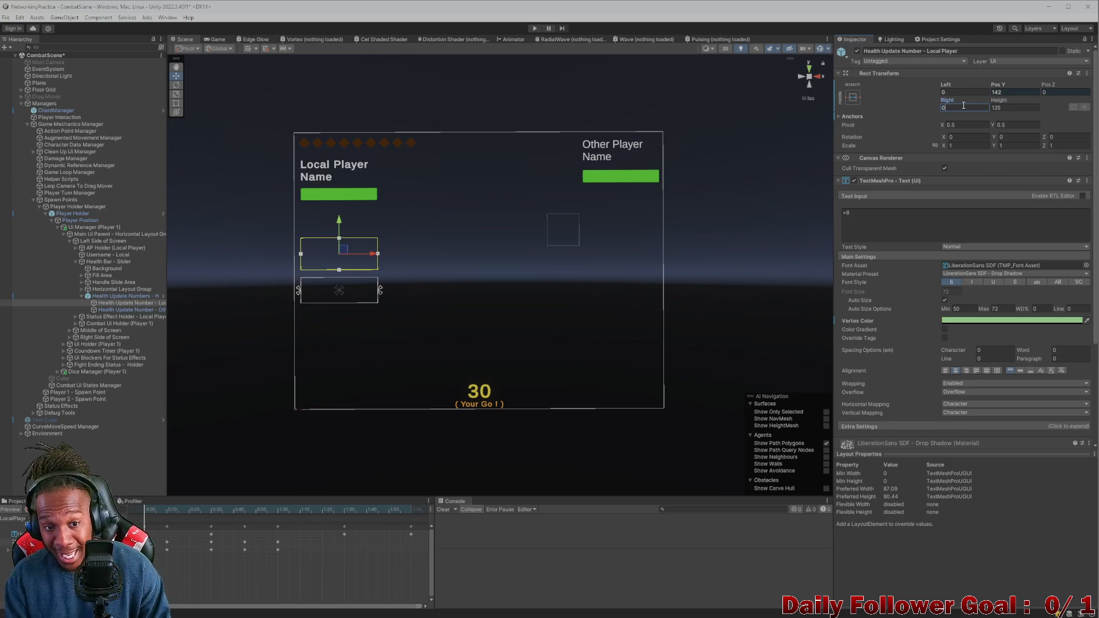
click(318, 510)
mouse_move(318, 510)
mouse_down()
mouse_move(225, 496)
mouse_move(259, 482)
mouse_move(313, 508)
mouse_move(143, 495)
mouse_up()
click(962, 92)
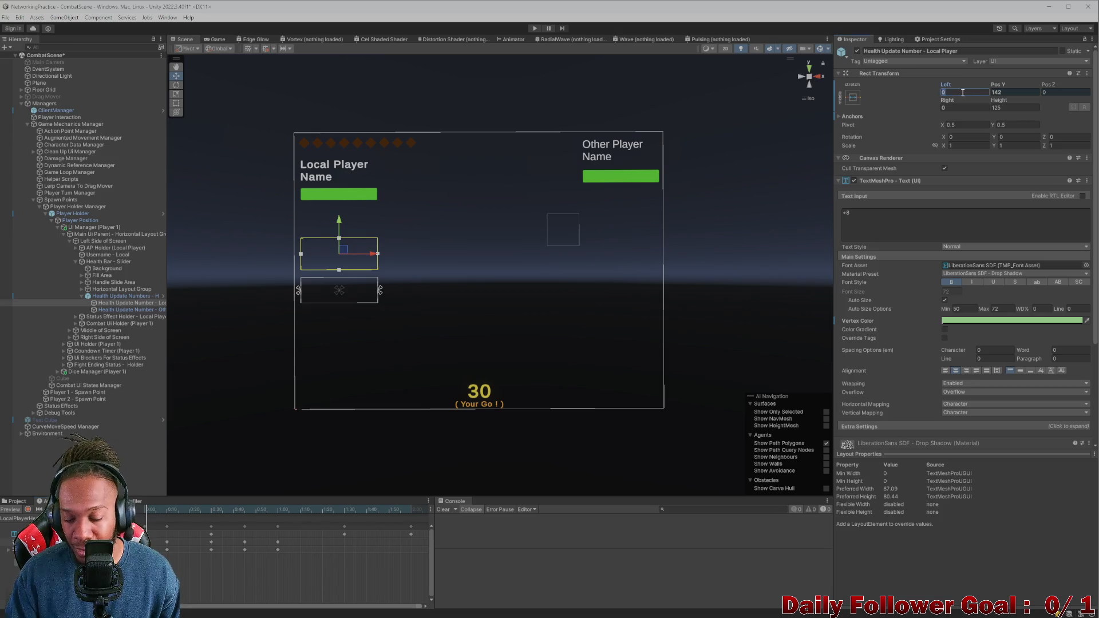
text(50)
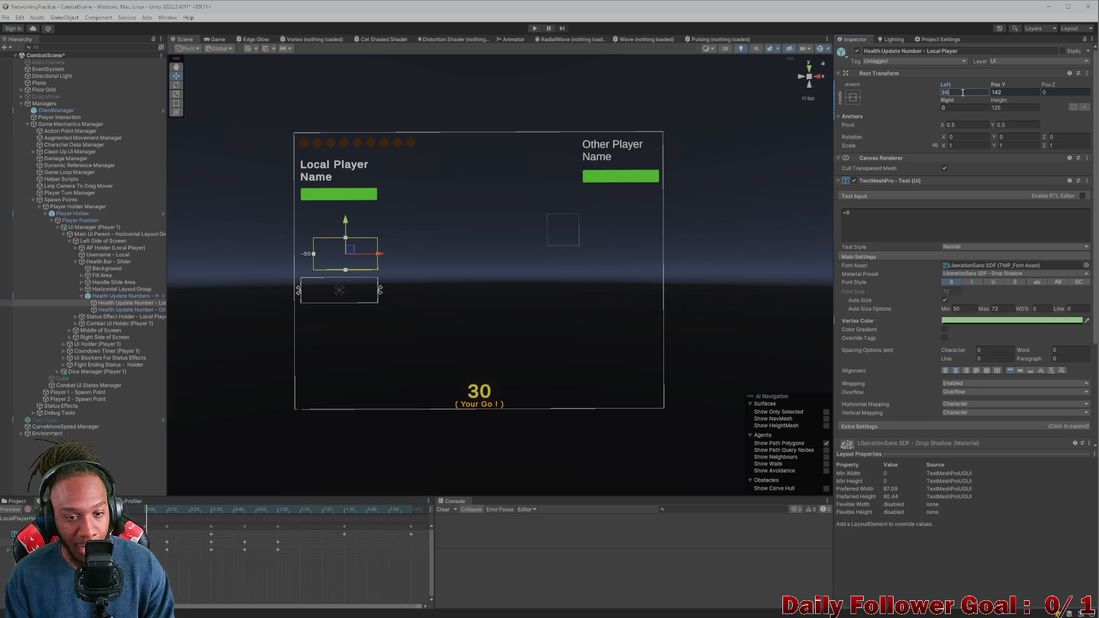
click(953, 106)
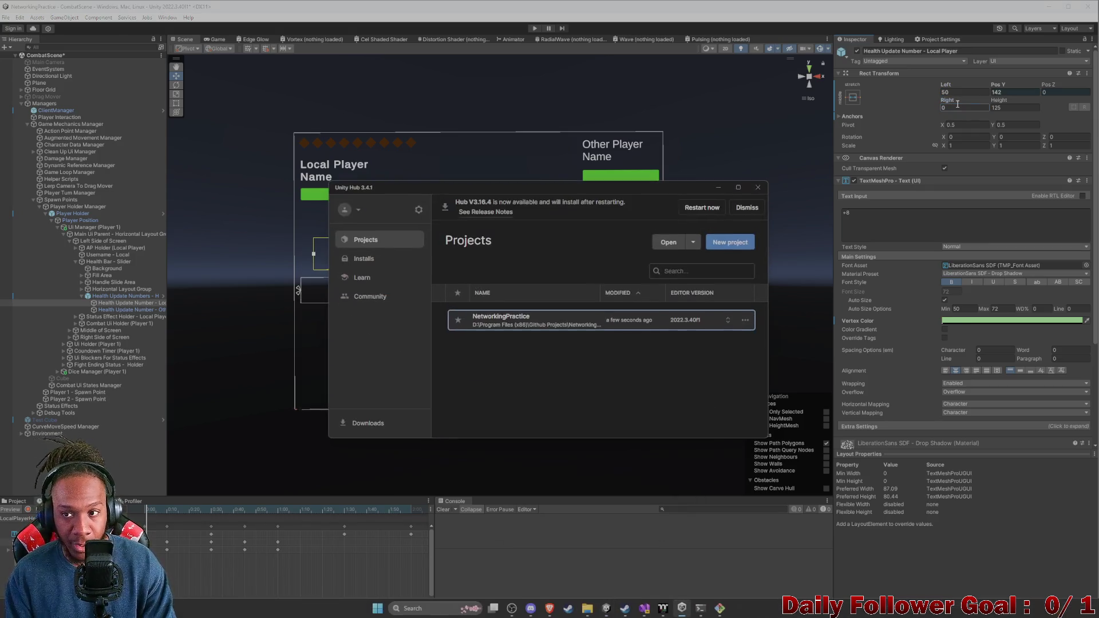
Step: Close Unity Hub, set the Right offset to -50, and preview the animation's end
click(757, 187)
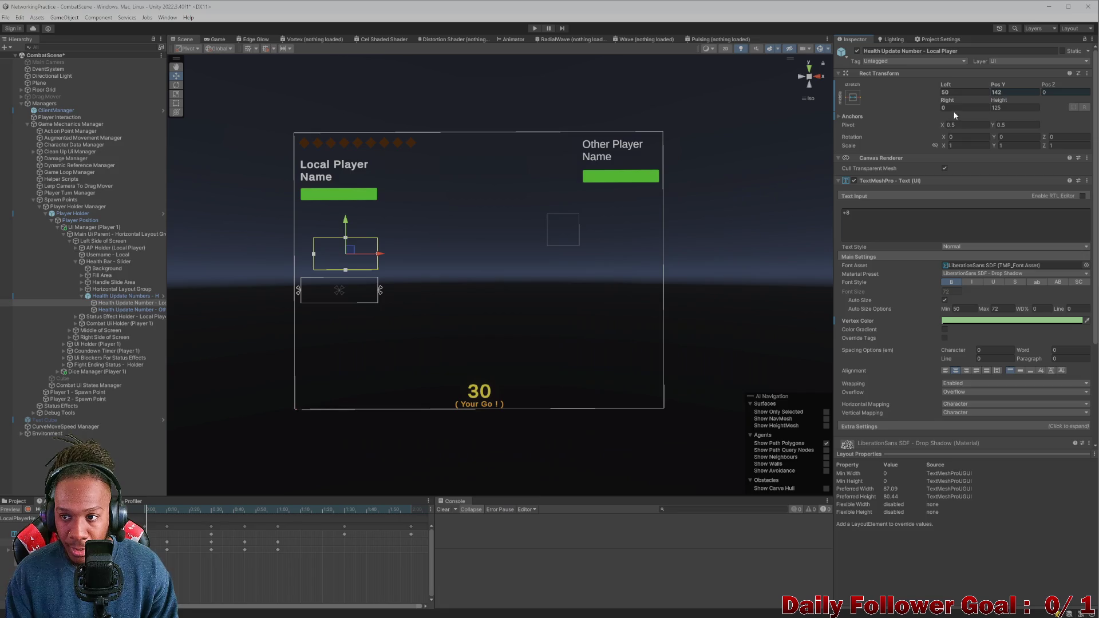
text(-50)
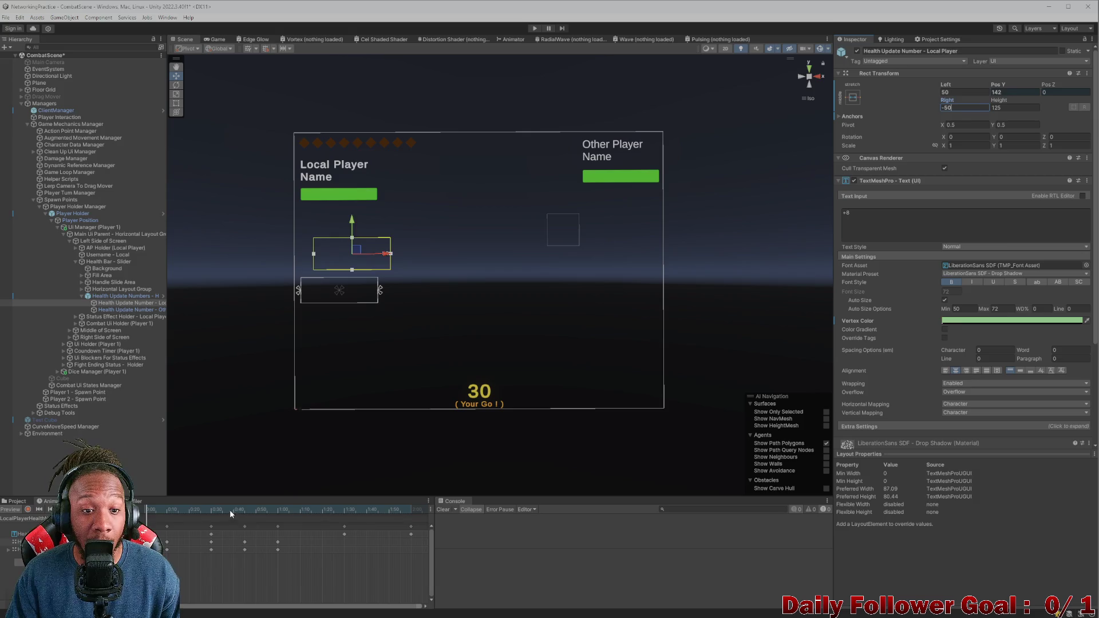
click(352, 509)
Step: Change the offsets to Left 100 and Right -100, then check the layout in the Game view
click(957, 92)
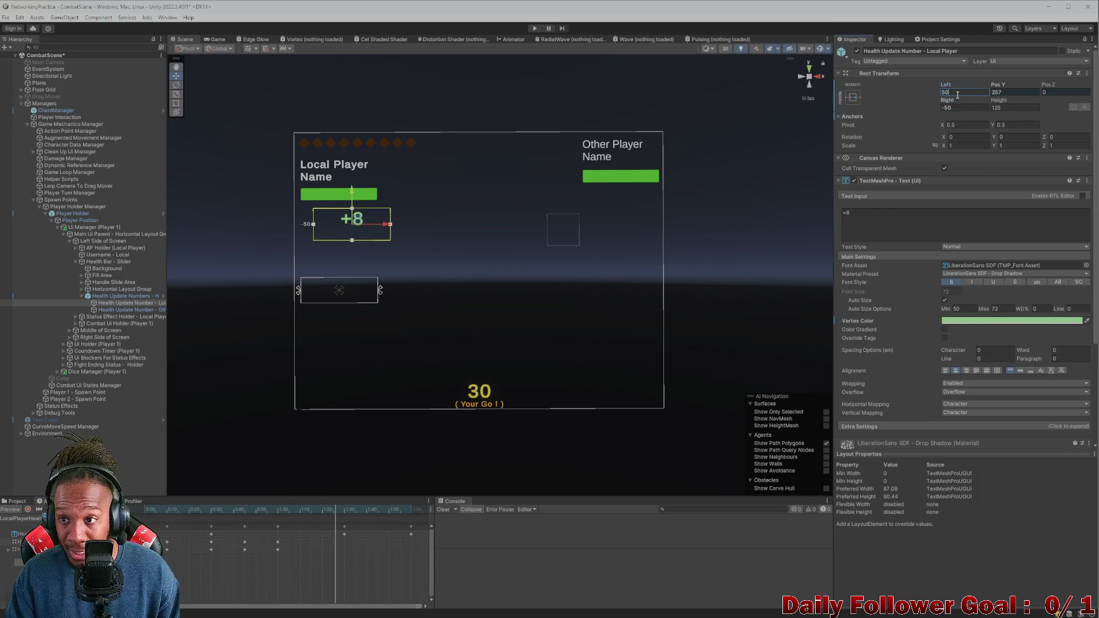
text(5)
click(949, 108)
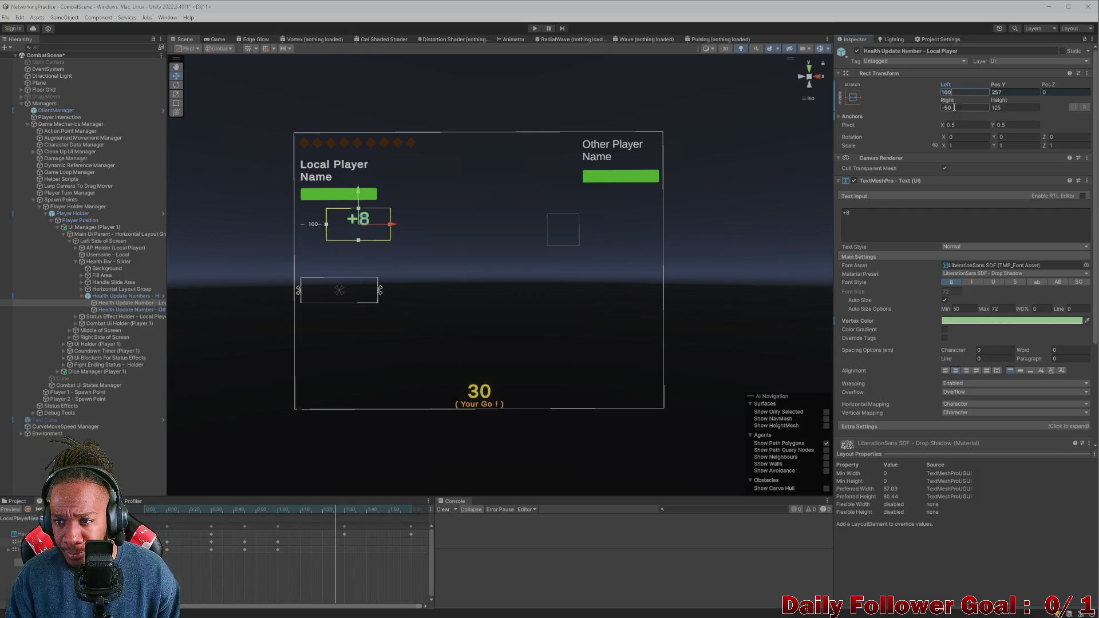
text(-100)
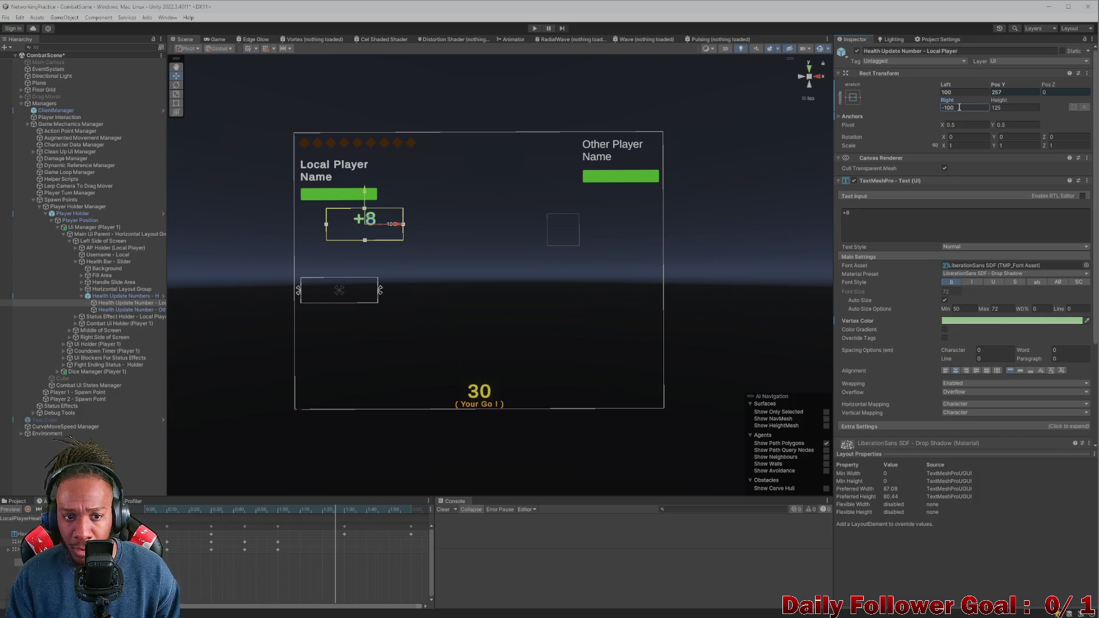
drag(294, 509, 150, 509)
click(302, 508)
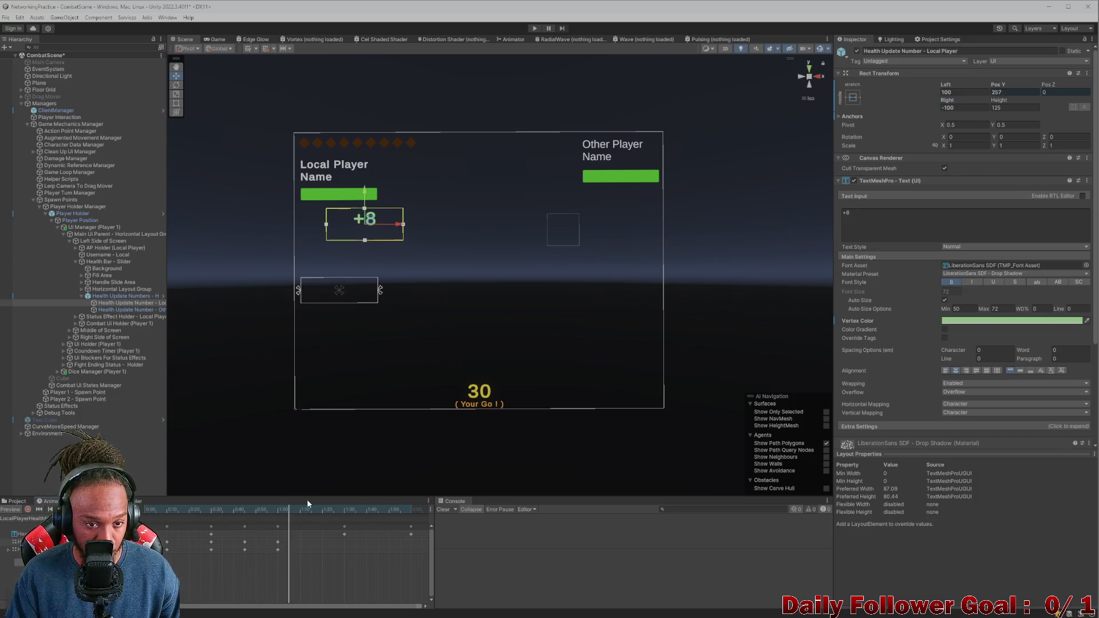
mouse_move(302, 509)
mouse_down()
mouse_move(171, 509)
mouse_move(264, 508)
mouse_move(189, 508)
mouse_move(334, 482)
mouse_move(399, 499)
mouse_move(146, 503)
mouse_up()
click(215, 39)
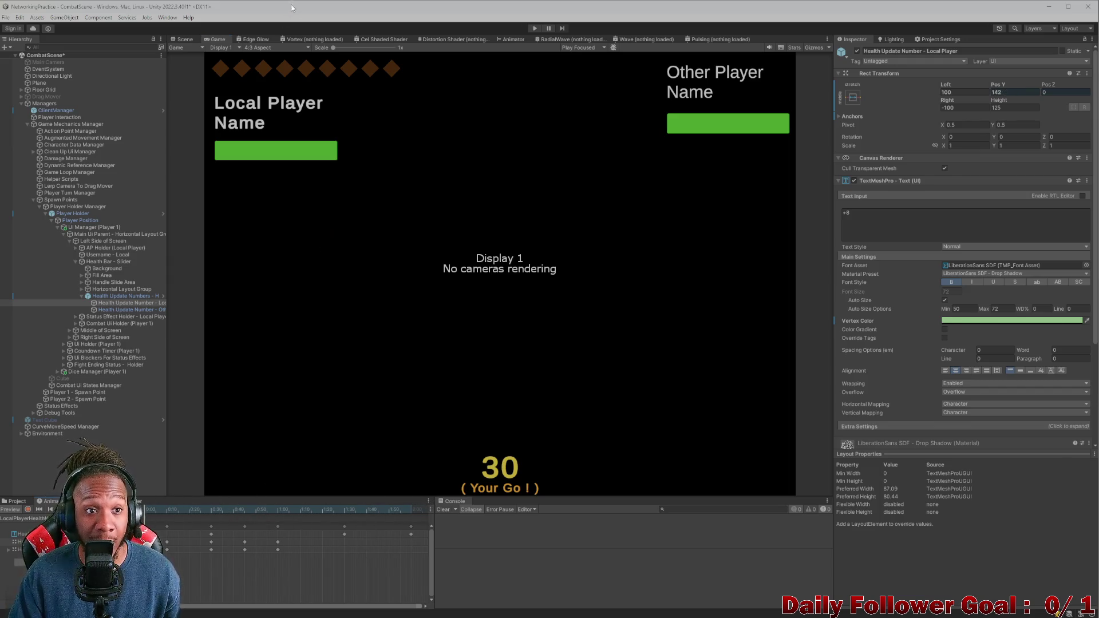
Step: Preview the Game view at 20:9 aspect and scrub the +8 animation to mid-rise
click(252, 48)
click(271, 143)
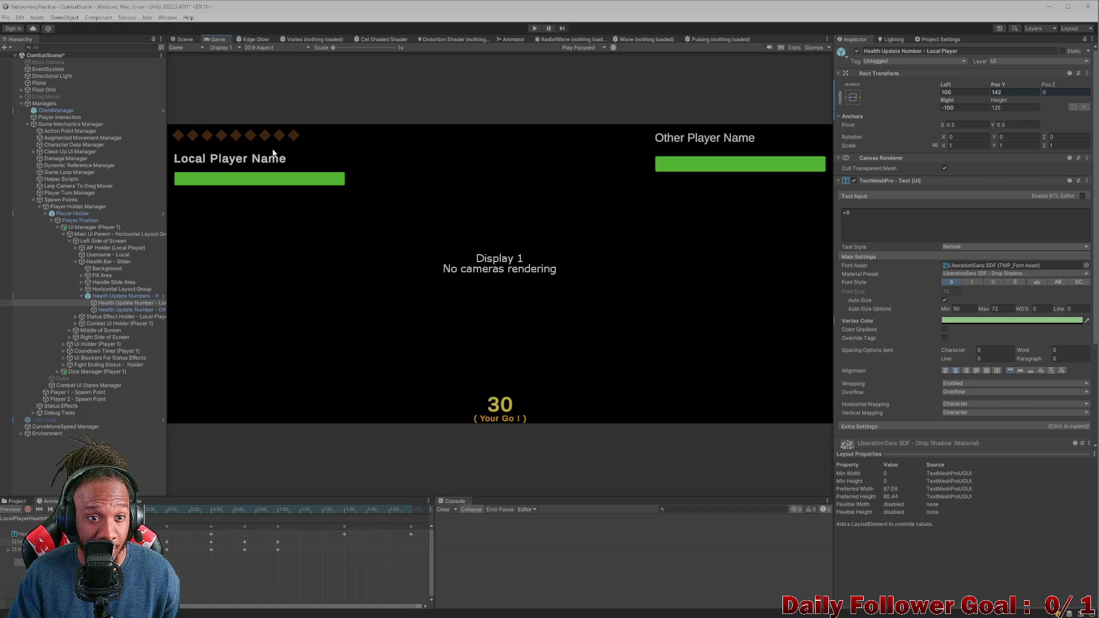
mouse_move(247, 507)
mouse_down()
mouse_move(192, 506)
mouse_move(306, 508)
mouse_up()
click(233, 509)
Step: Right-align the +8 text, set Left and Right offsets to 0, and check it in the Game view
click(184, 39)
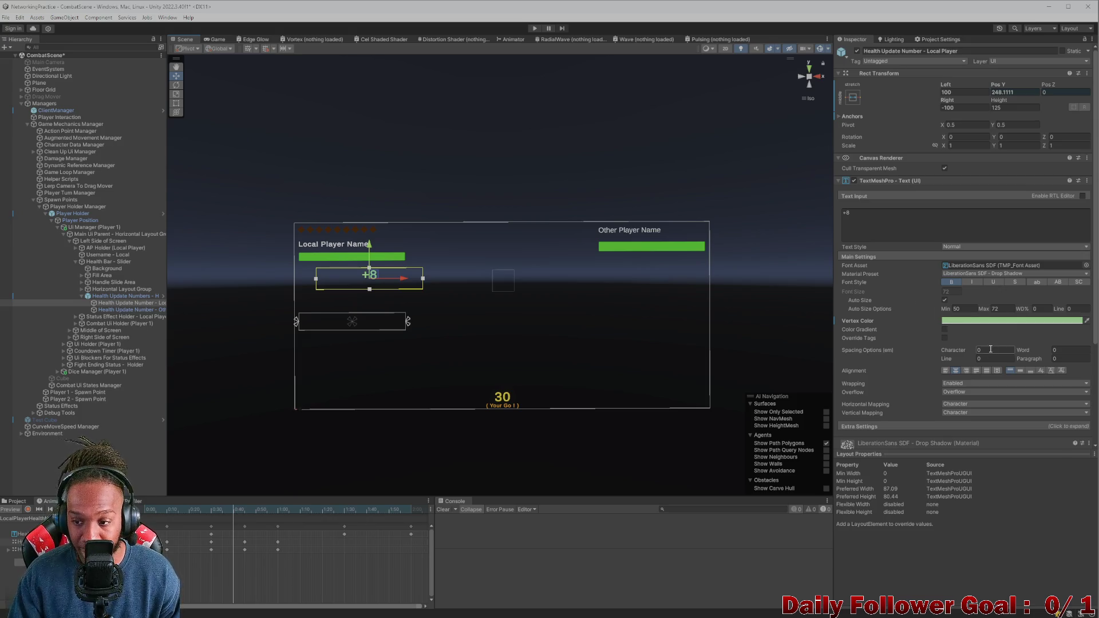
click(965, 370)
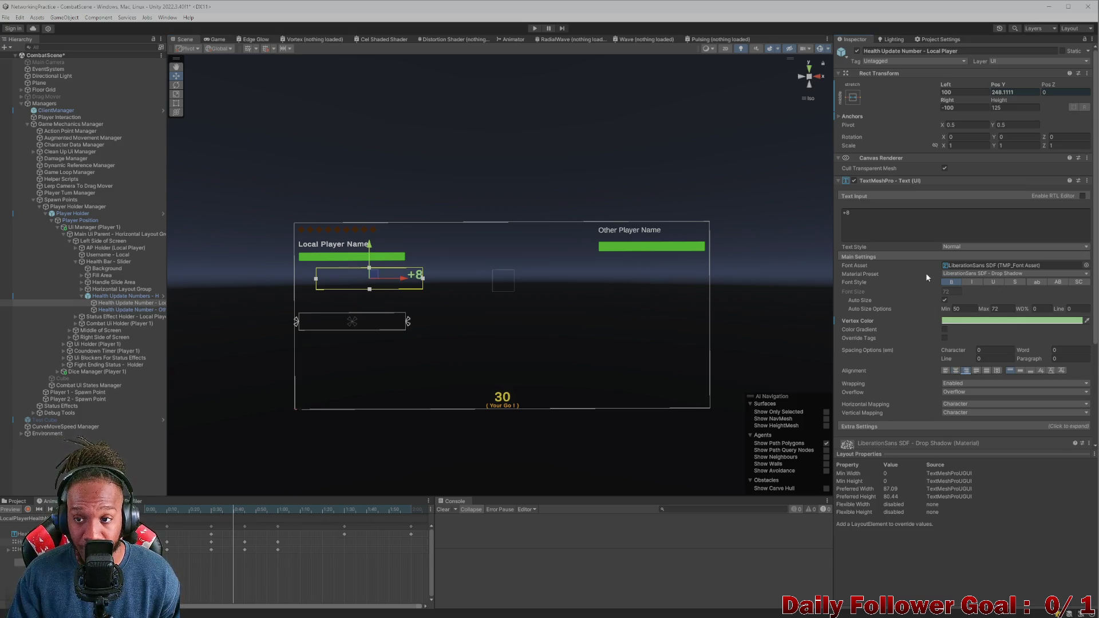
click(965, 92)
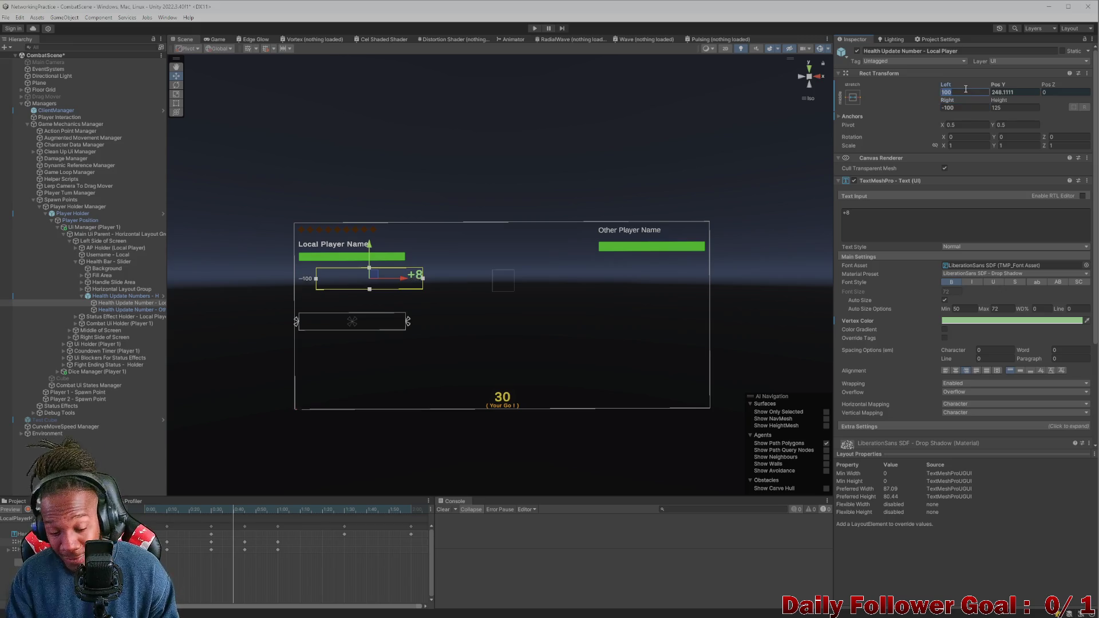
text(0)
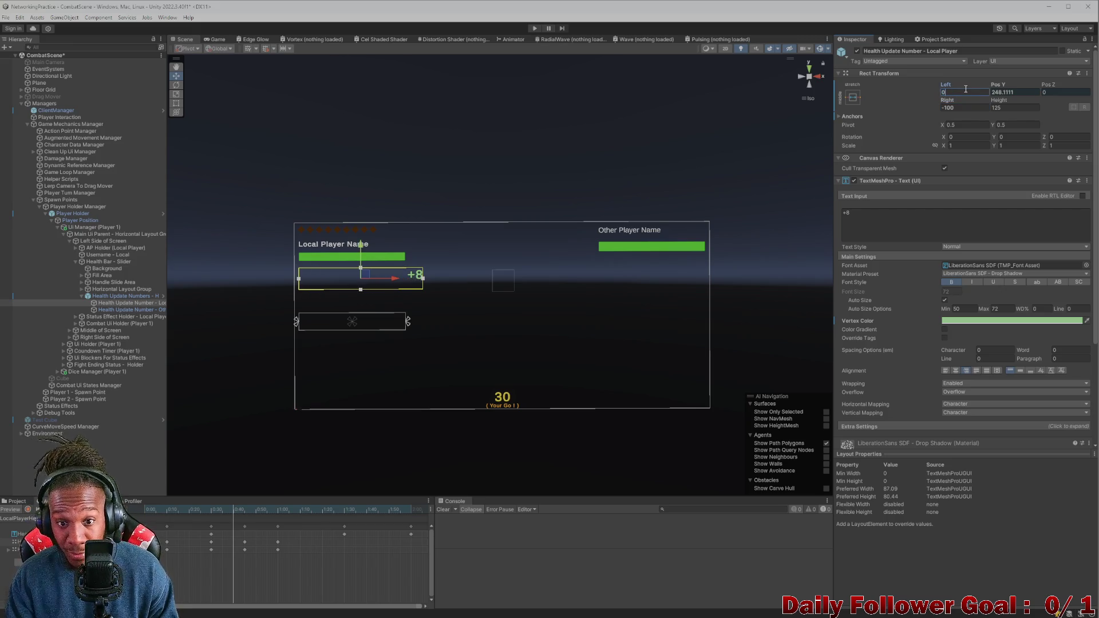
click(962, 107)
text(0)
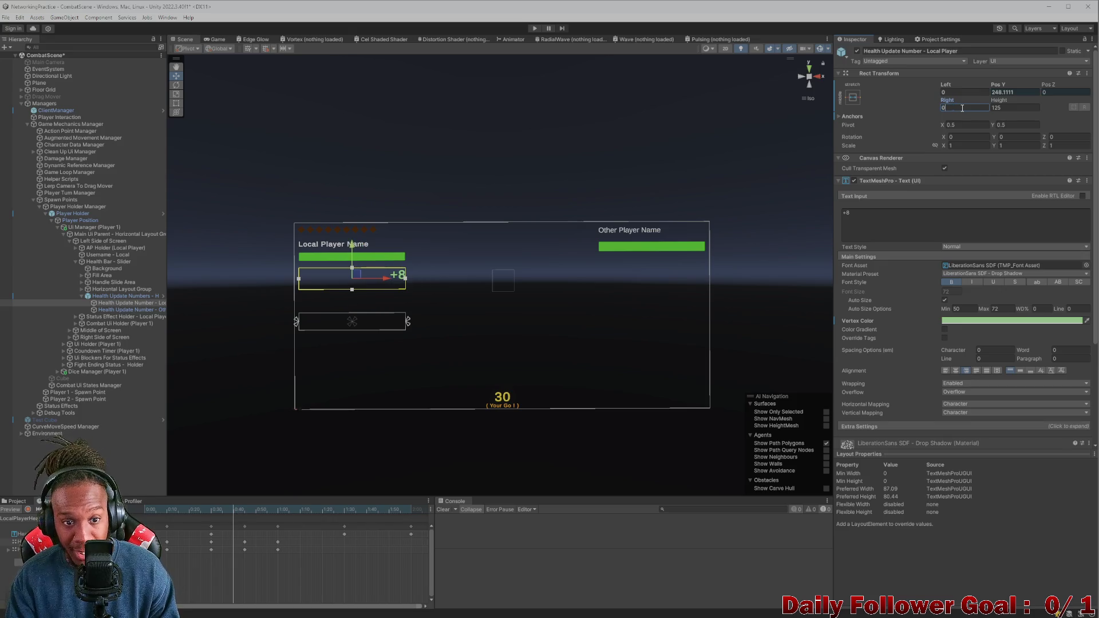
click(216, 39)
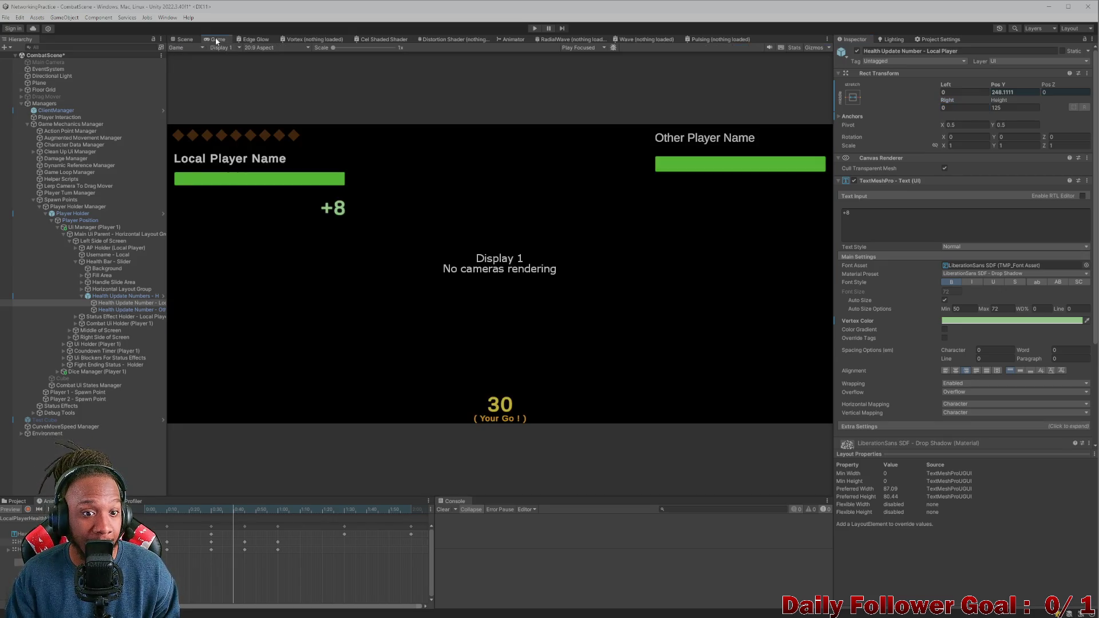
mouse_move(253, 510)
mouse_down()
mouse_move(234, 503)
mouse_move(348, 509)
mouse_move(142, 486)
mouse_move(235, 482)
mouse_move(411, 501)
mouse_move(142, 472)
mouse_move(259, 489)
mouse_move(159, 472)
mouse_up()
Step: Preview the +8 animation at 4:3 aspect, scrubbing through its timeline
drag(260, 487, 385, 484)
click(274, 48)
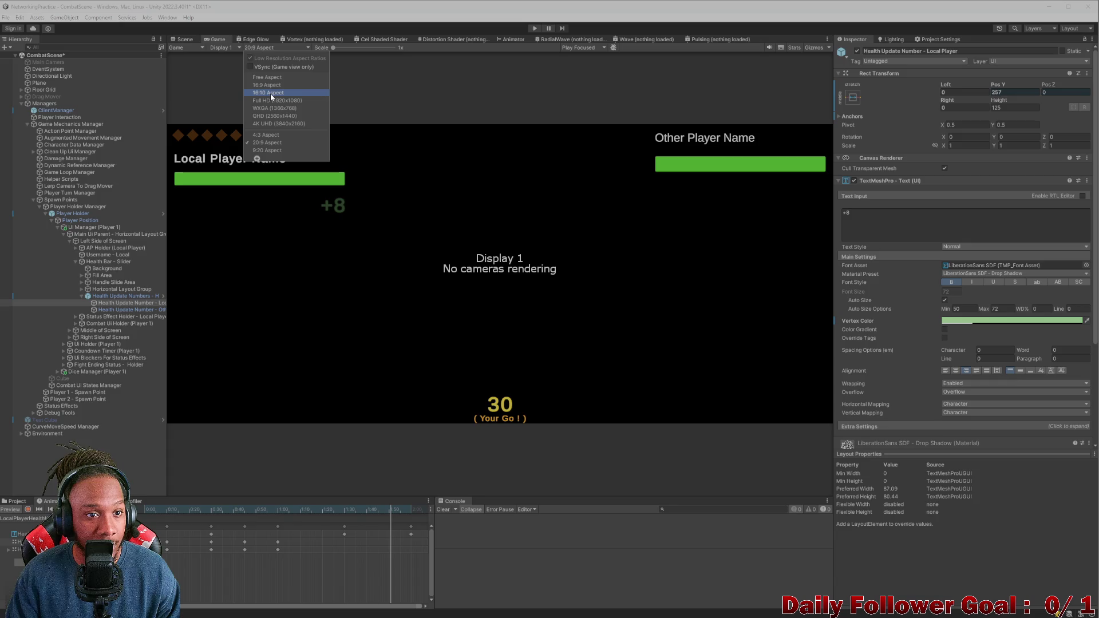
click(275, 135)
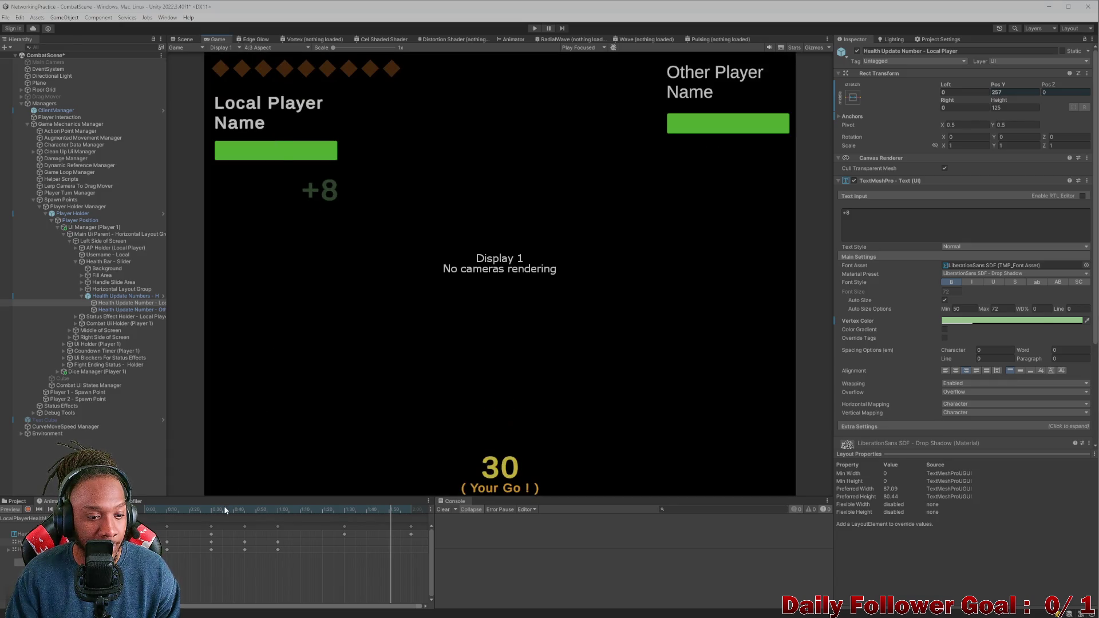
mouse_move(353, 506)
mouse_down()
mouse_move(145, 506)
mouse_move(291, 506)
mouse_up()
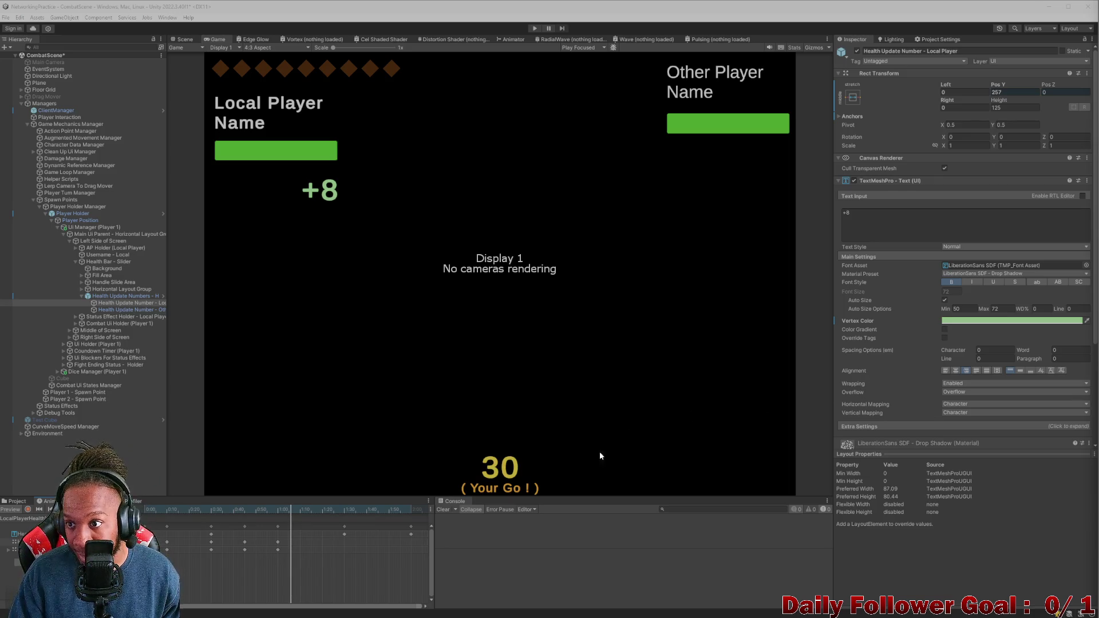
click(266, 509)
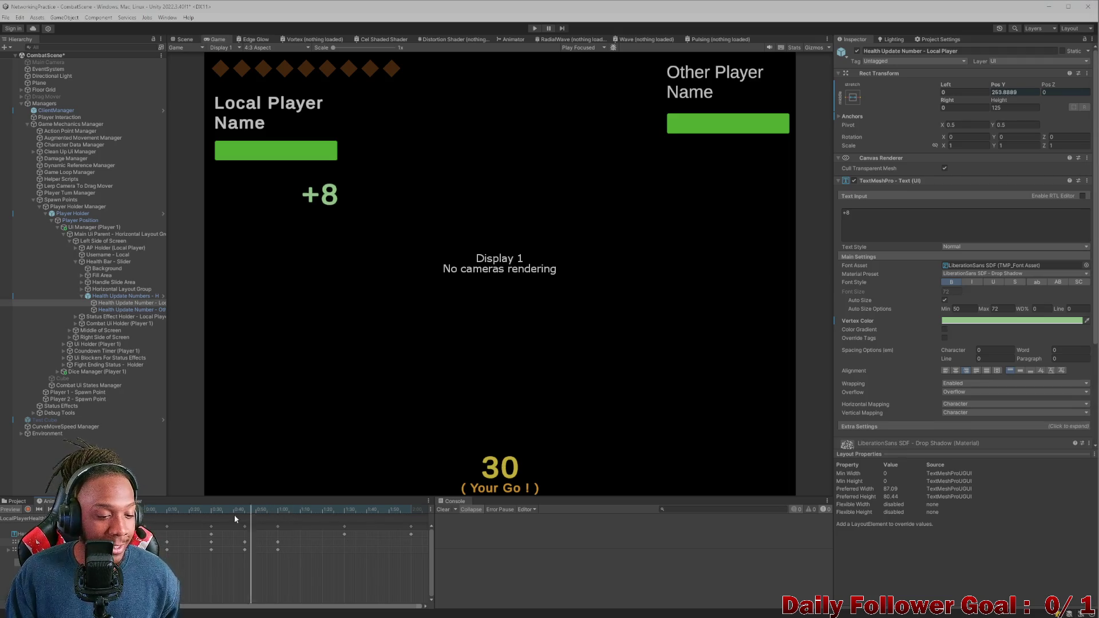
click(193, 509)
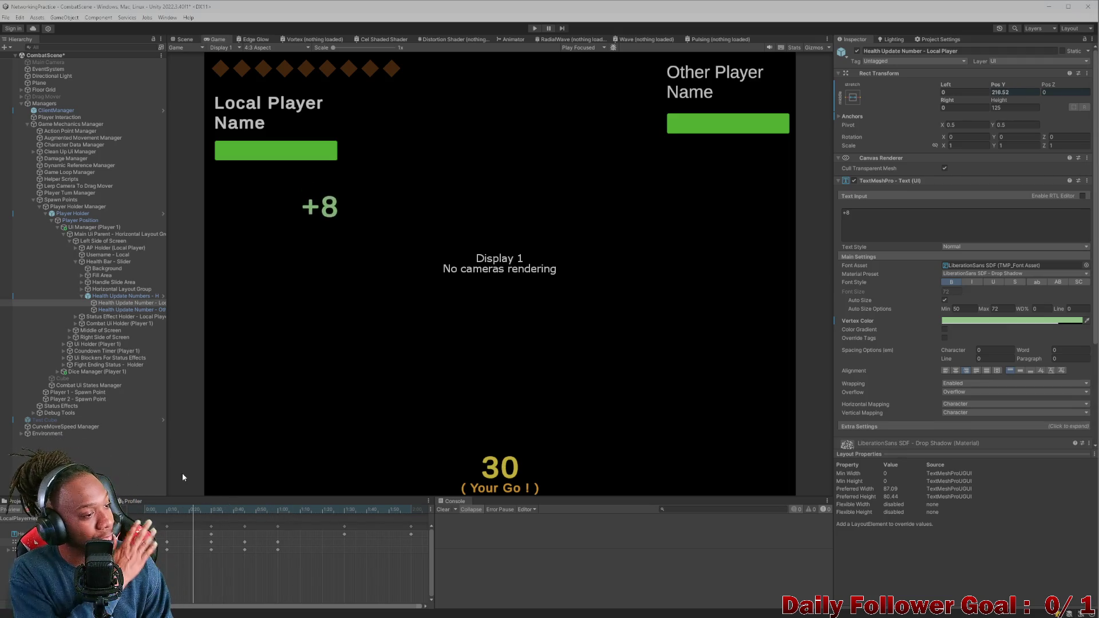
click(174, 509)
drag(328, 506, 335, 508)
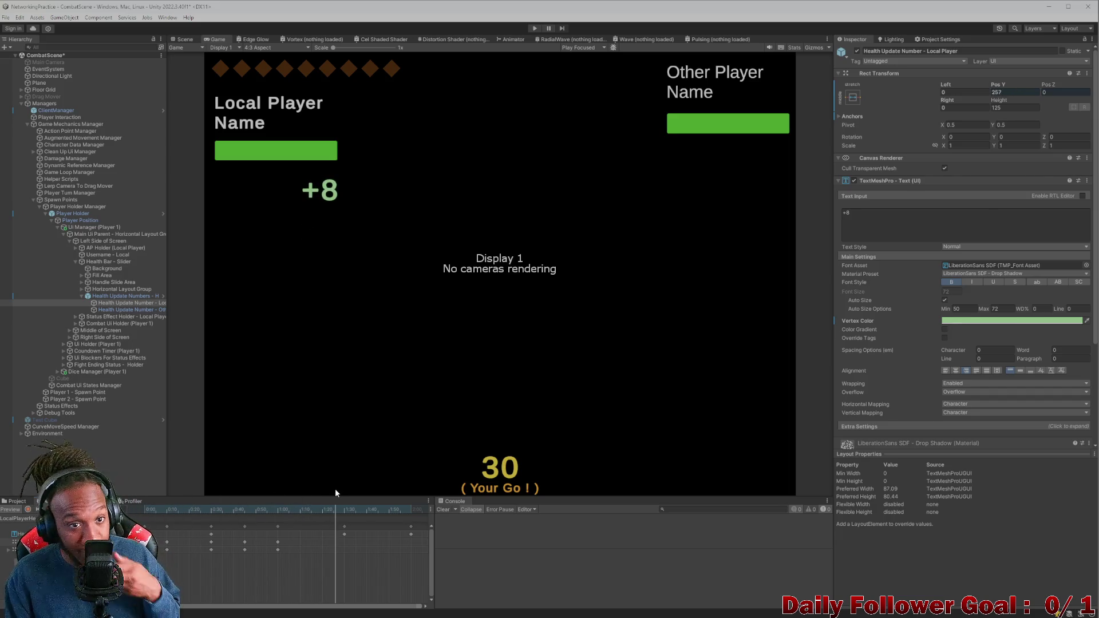
Step: Return to 20:9, select Health Update Numbers - Holder, and open HealthUpdateNumbersManager.cs
click(268, 49)
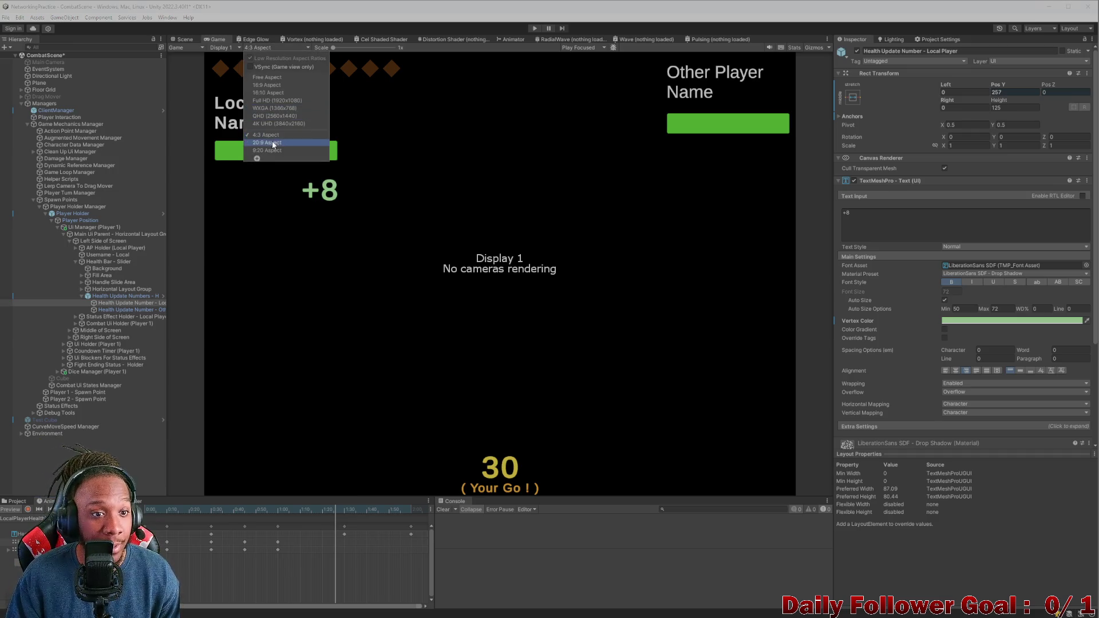
click(275, 140)
drag(176, 509, 375, 508)
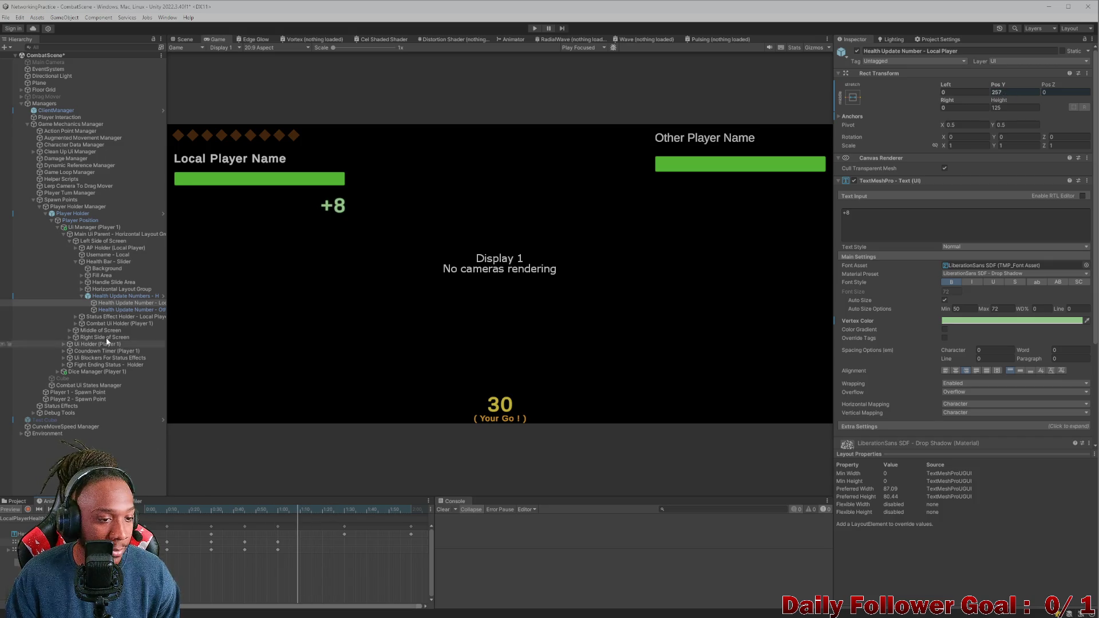
click(90, 297)
click(82, 296)
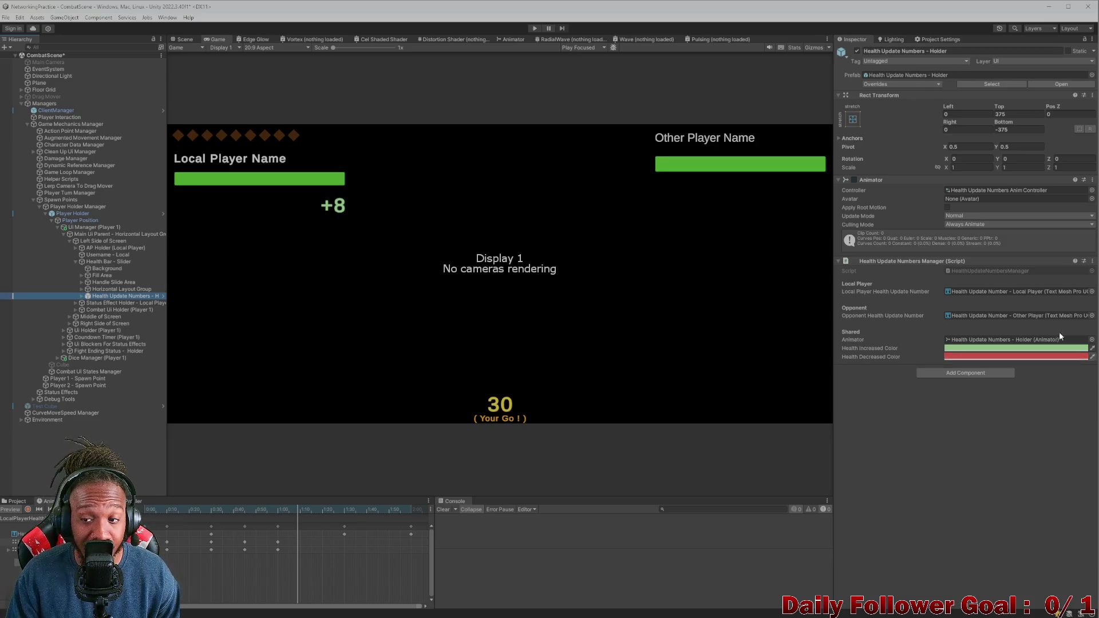
double_click(975, 269)
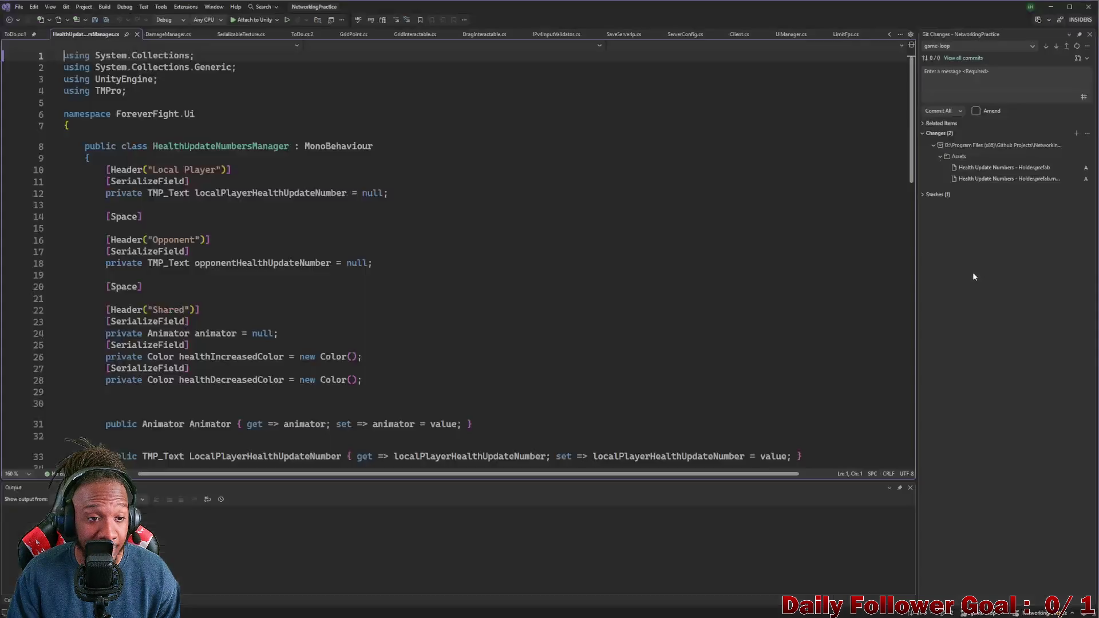
Step: Scroll through HealthUpdateNumbersManager.cs and highlight every use of the Animator property
scroll(262, 261, down, 8)
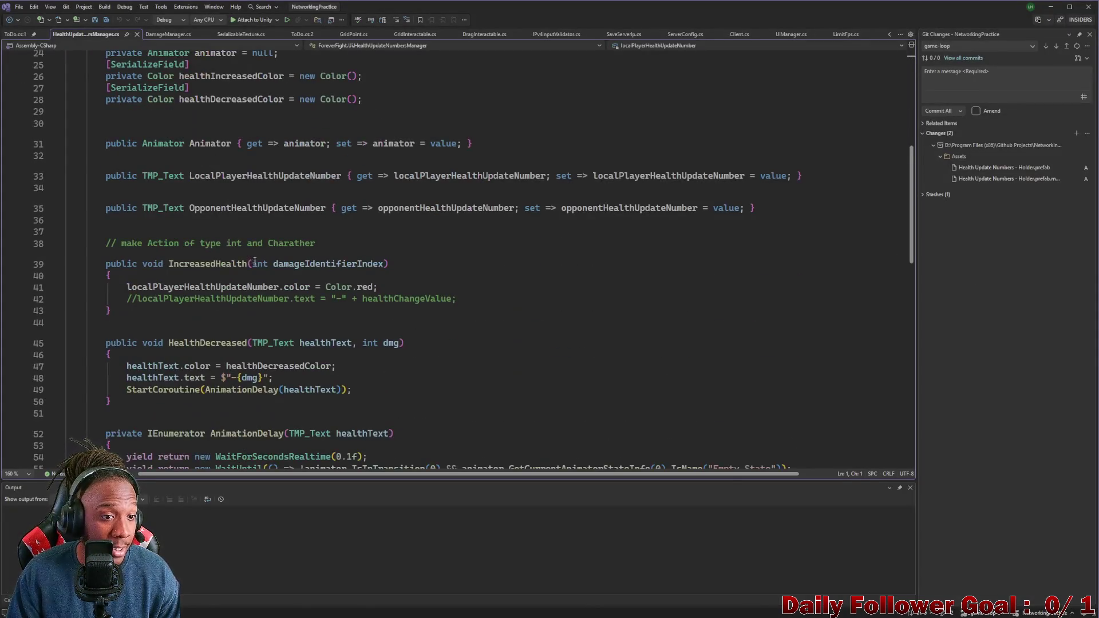
scroll(197, 81, down, 1)
scroll(234, 196, up, 2)
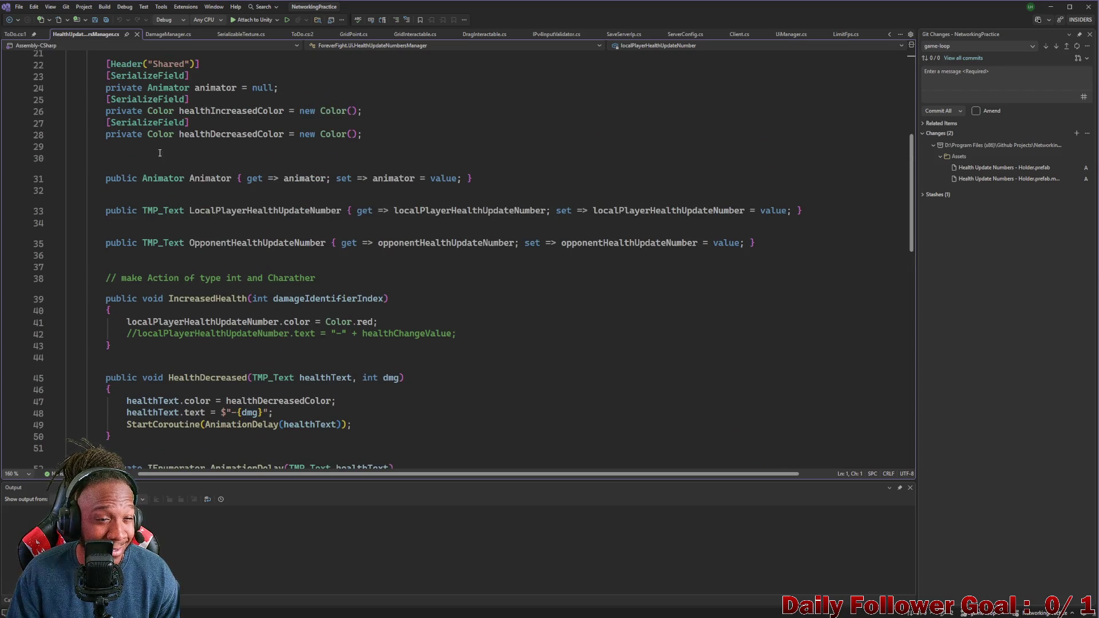
scroll(158, 157, up, 5)
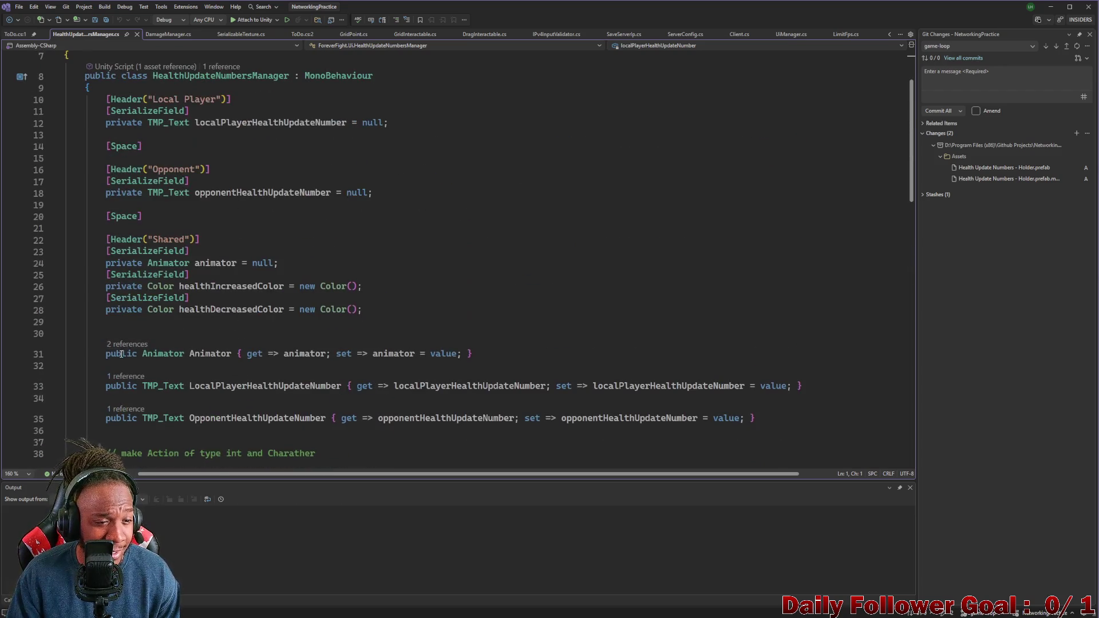
double_click(208, 353)
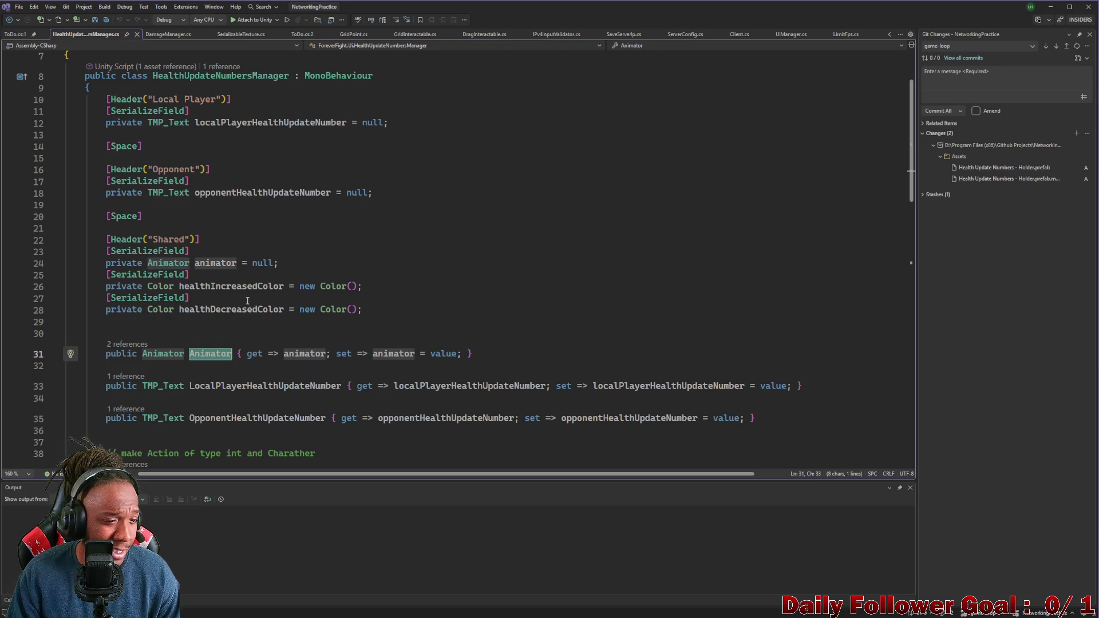
Step: Review the rest of the script, then minimize Visual Studio to return to Unity
scroll(195, 207, up, 2)
scroll(241, 223, down, 4)
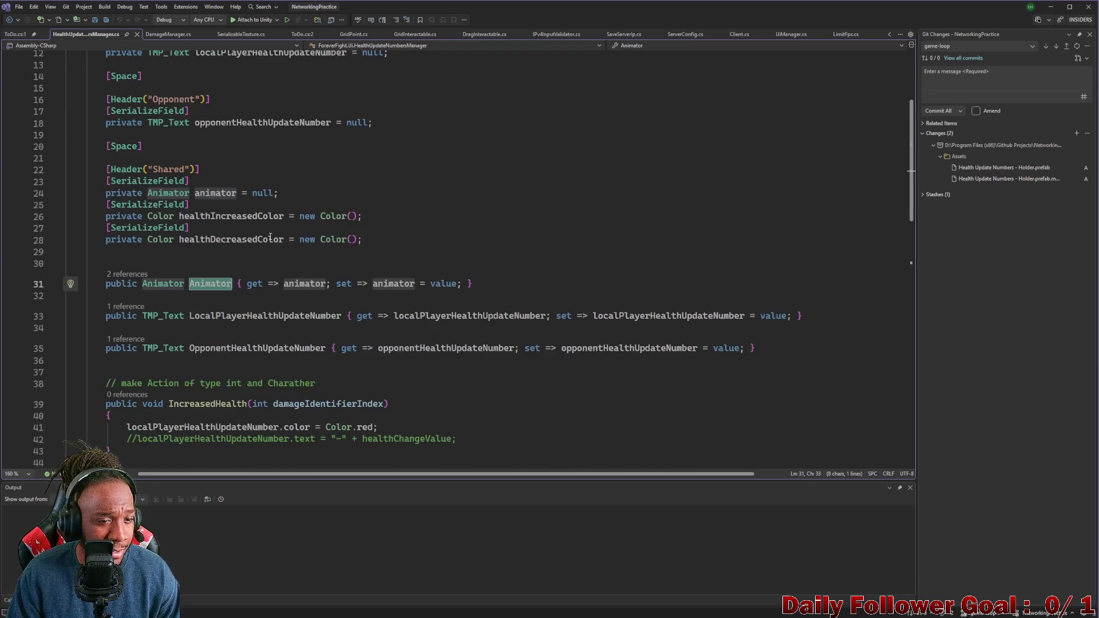
scroll(271, 237, down, 1)
scroll(272, 237, down, 2)
scroll(258, 239, up, 7)
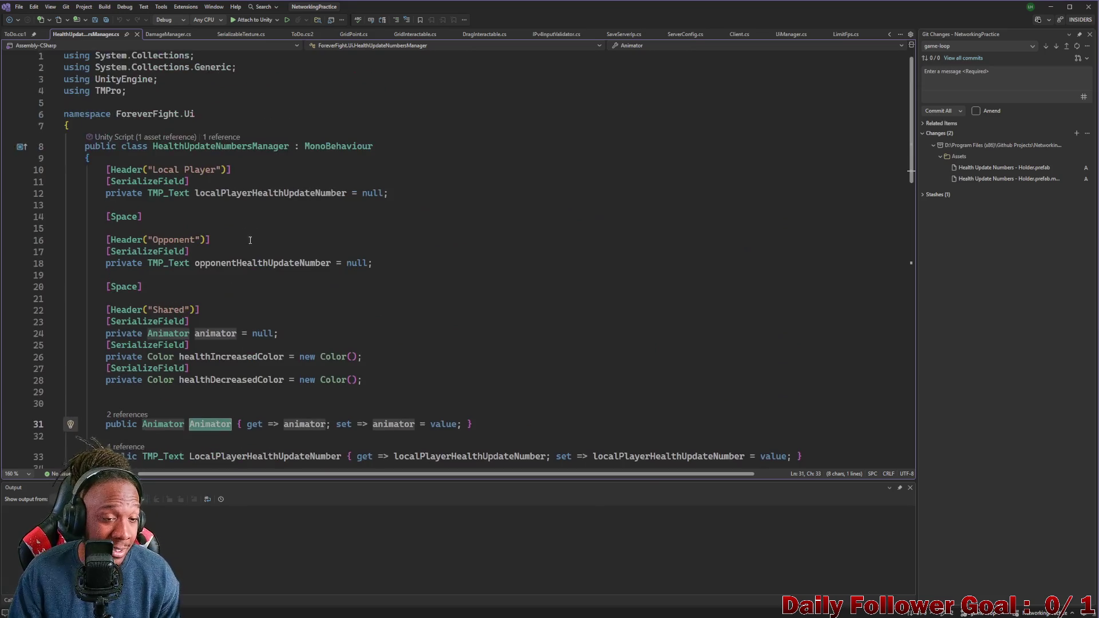
scroll(251, 201, down, 6)
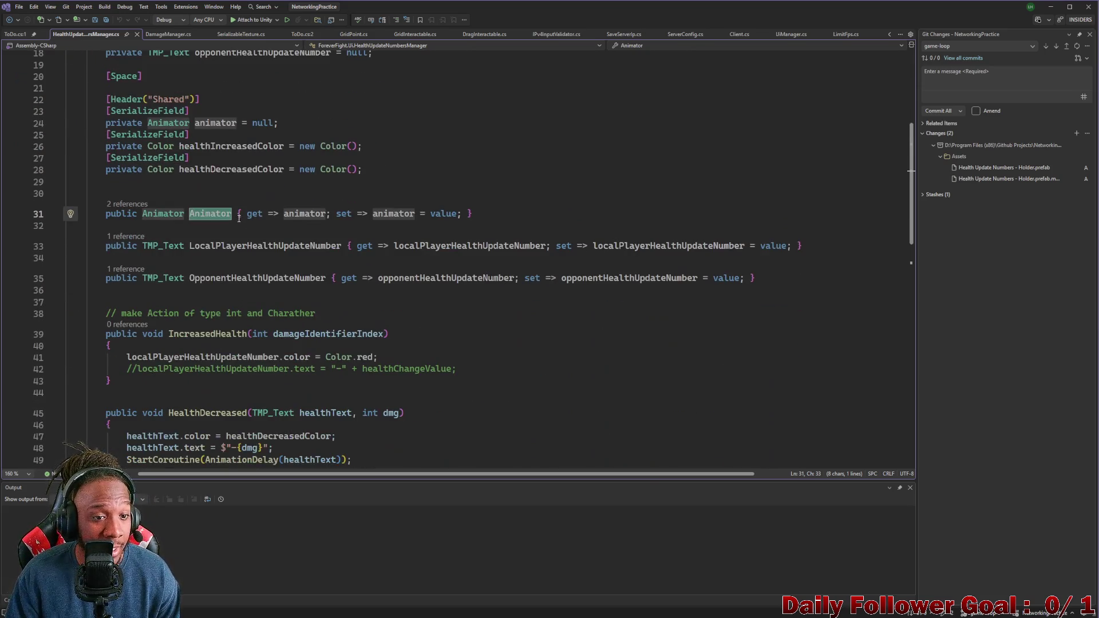
scroll(246, 231, down, 2)
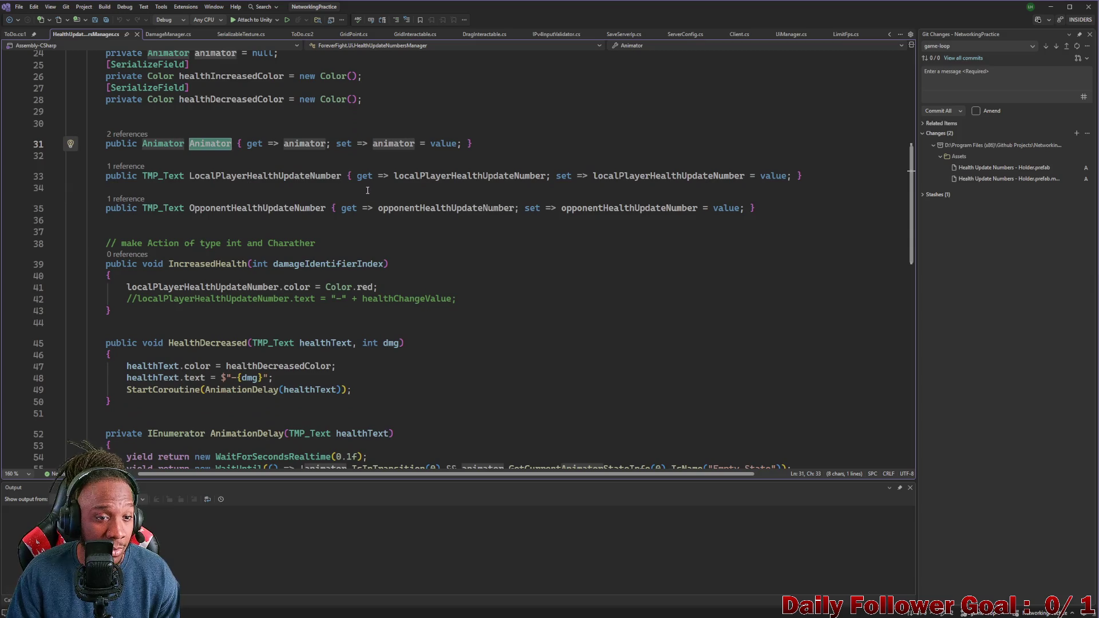
scroll(237, 215, down, 4)
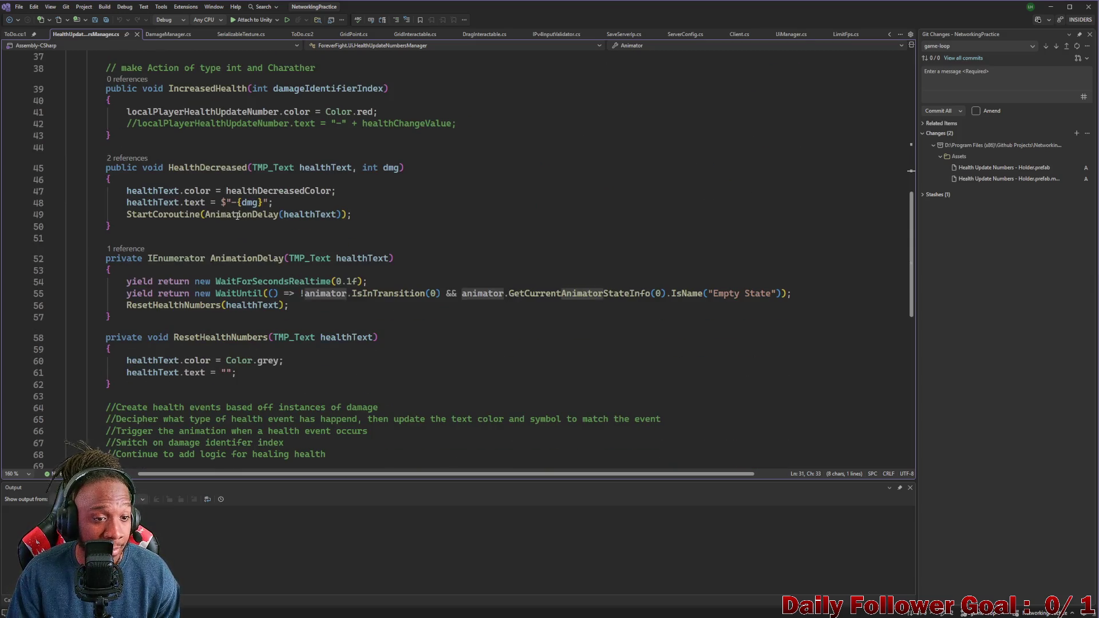
scroll(237, 215, down, 1)
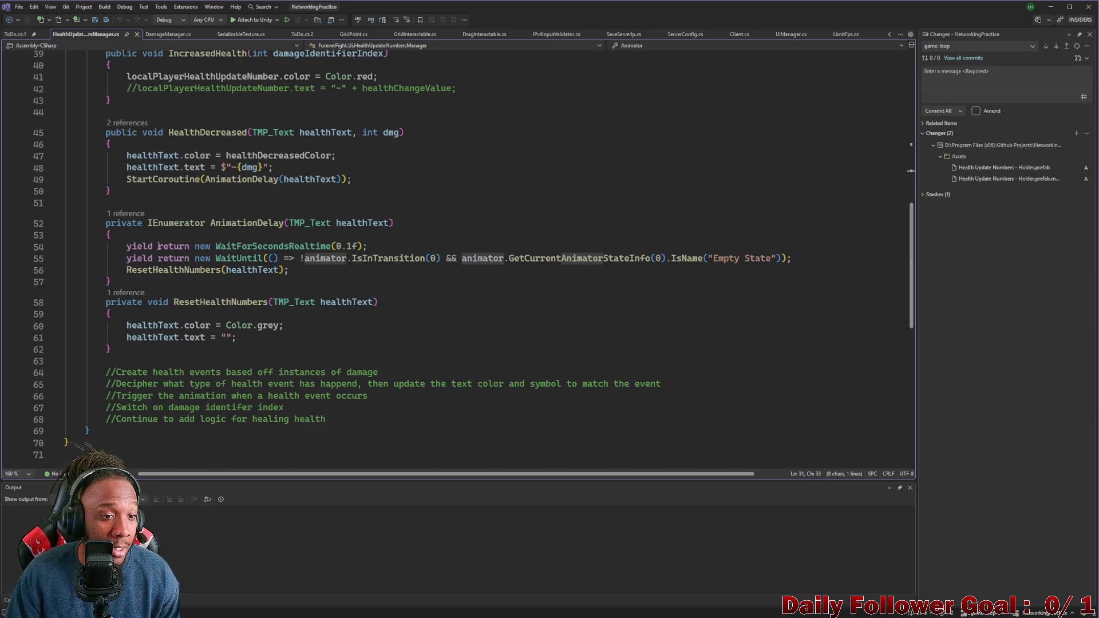
scroll(183, 229, up, 2)
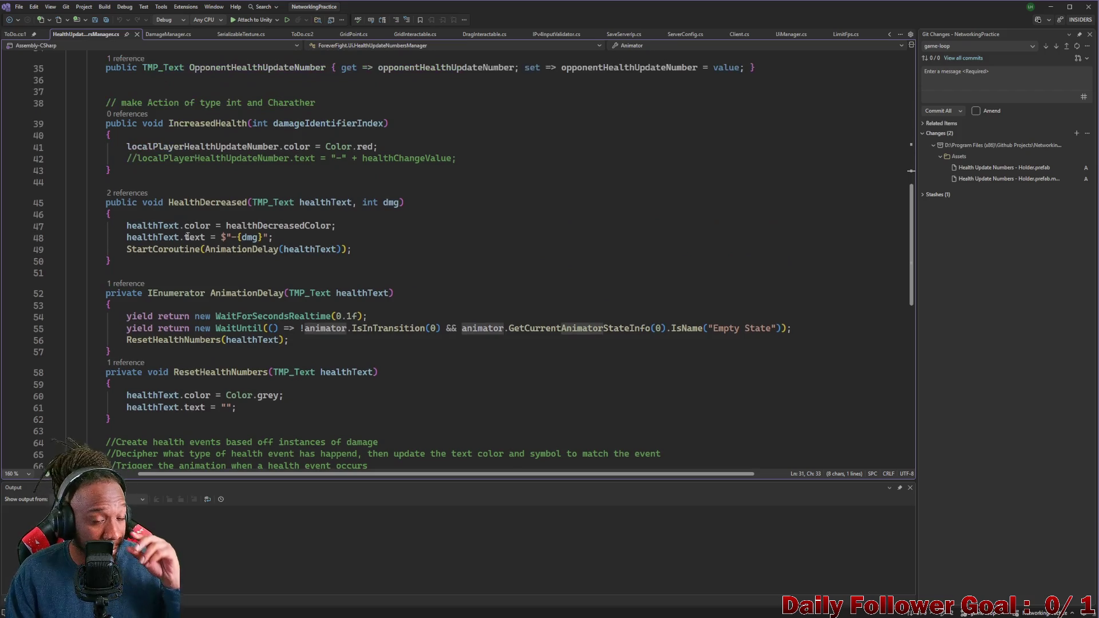
scroll(209, 260, up, 2)
scroll(189, 273, down, 5)
scroll(148, 319, up, 15)
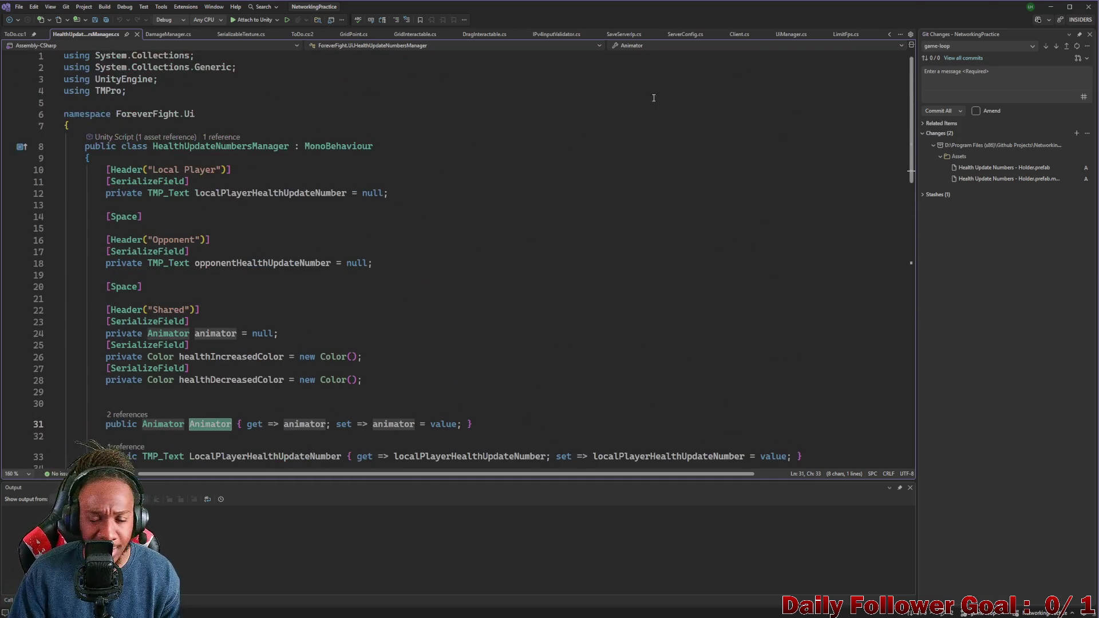
click(1050, 6)
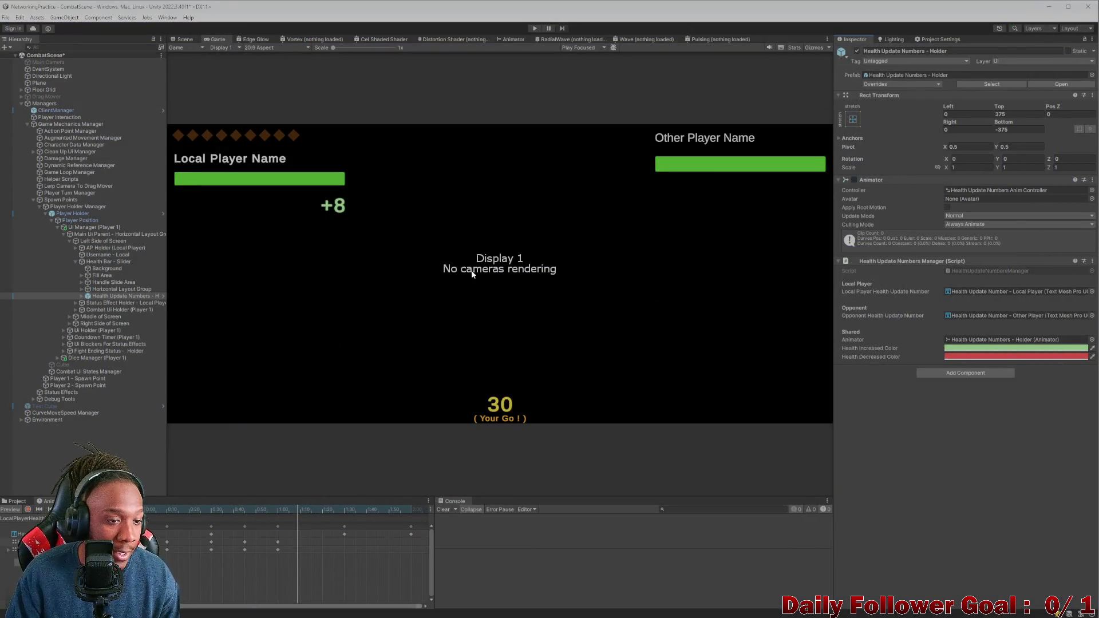
Step: Rename the holder to 'Local Health Update Numbers - Holder'
click(81, 296)
click(81, 296)
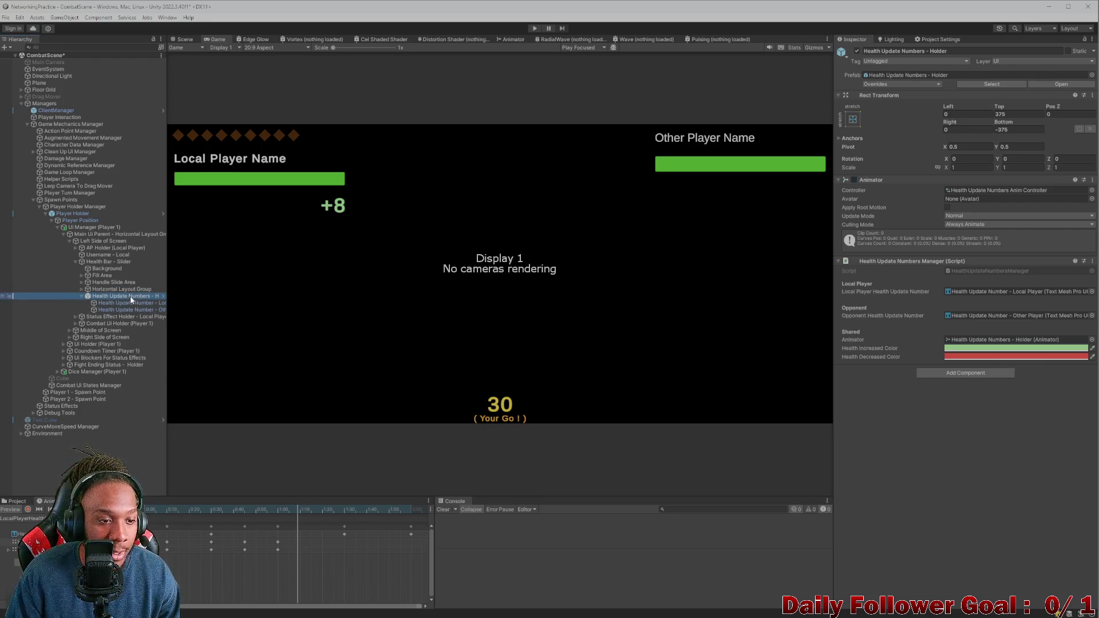
click(983, 51)
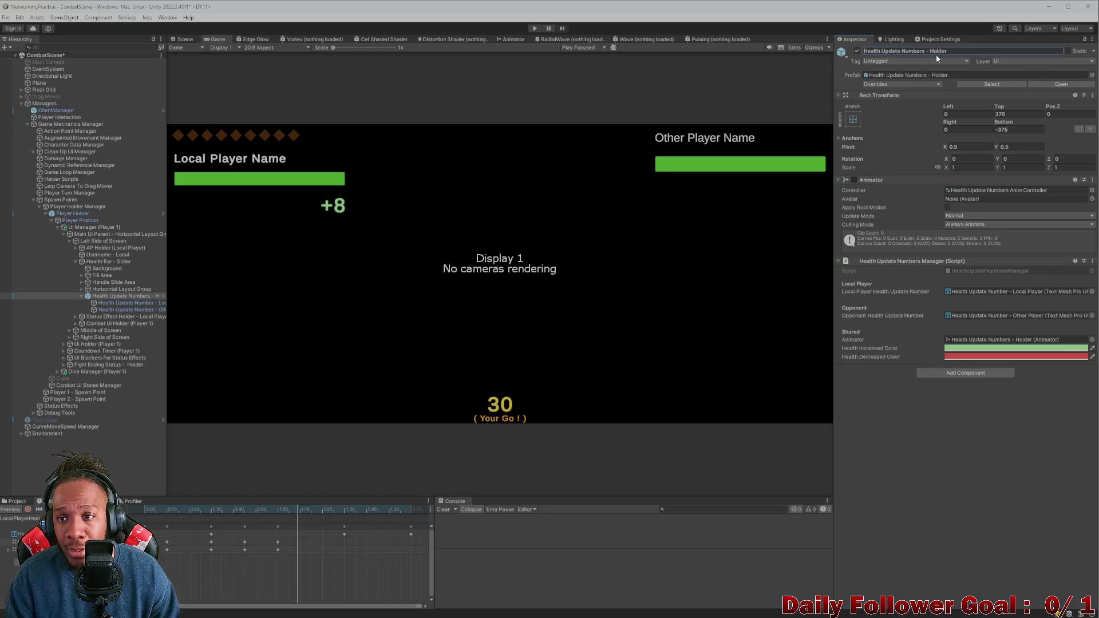
key(Home)
text(Local)
key(Return)
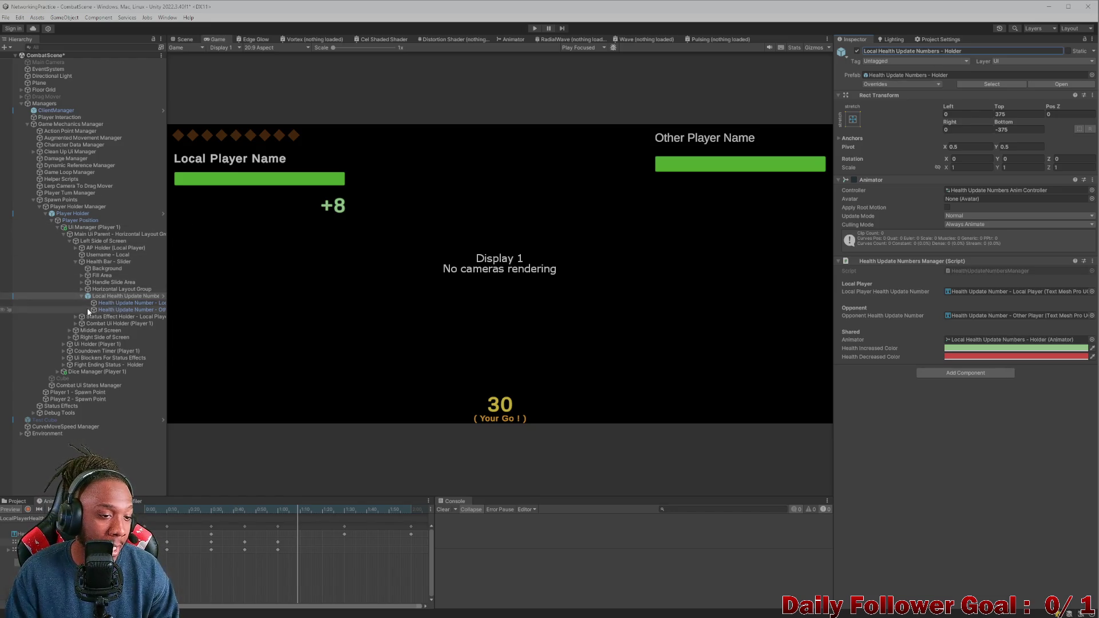
Step: Duplicate the holder with Ctrl+D and select the other player's health bar in the Scene view
click(83, 296)
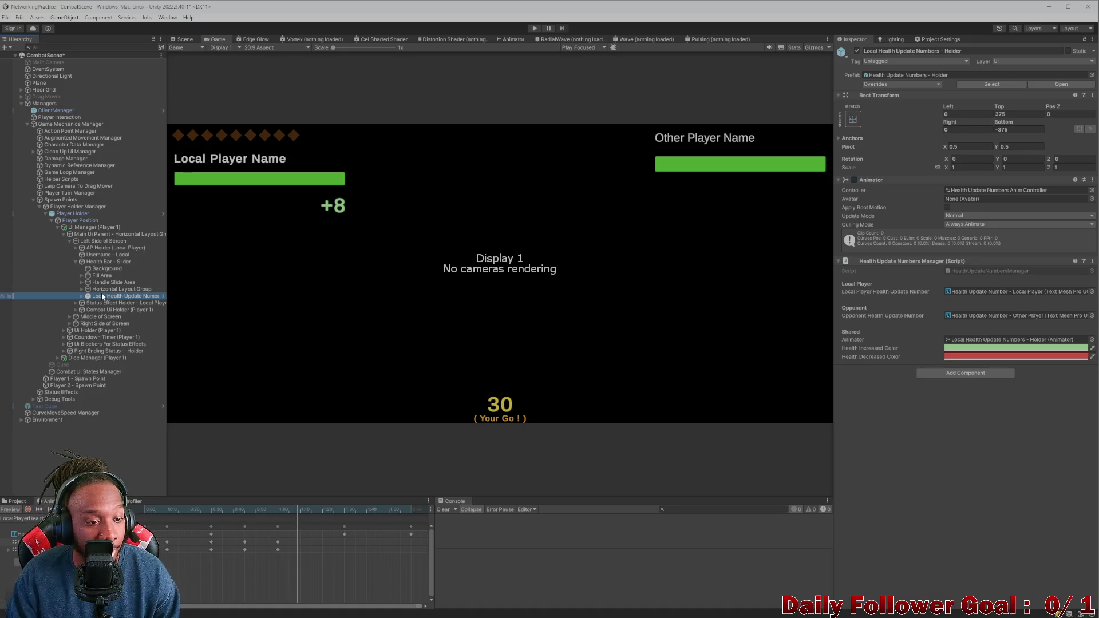
key(ctrl+d)
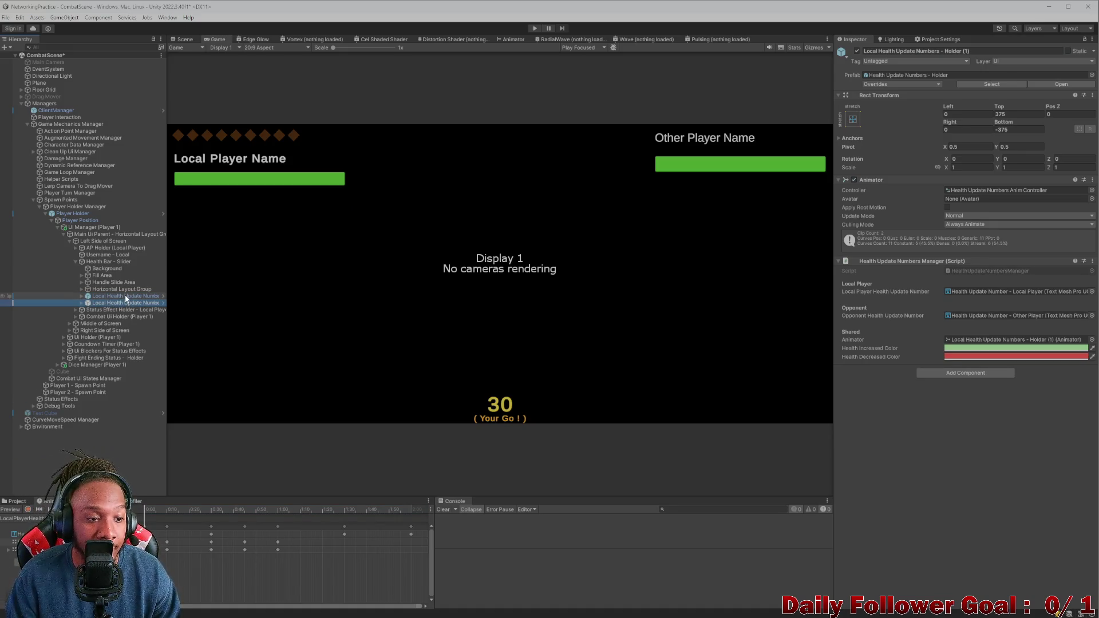
click(185, 39)
click(503, 299)
click(604, 247)
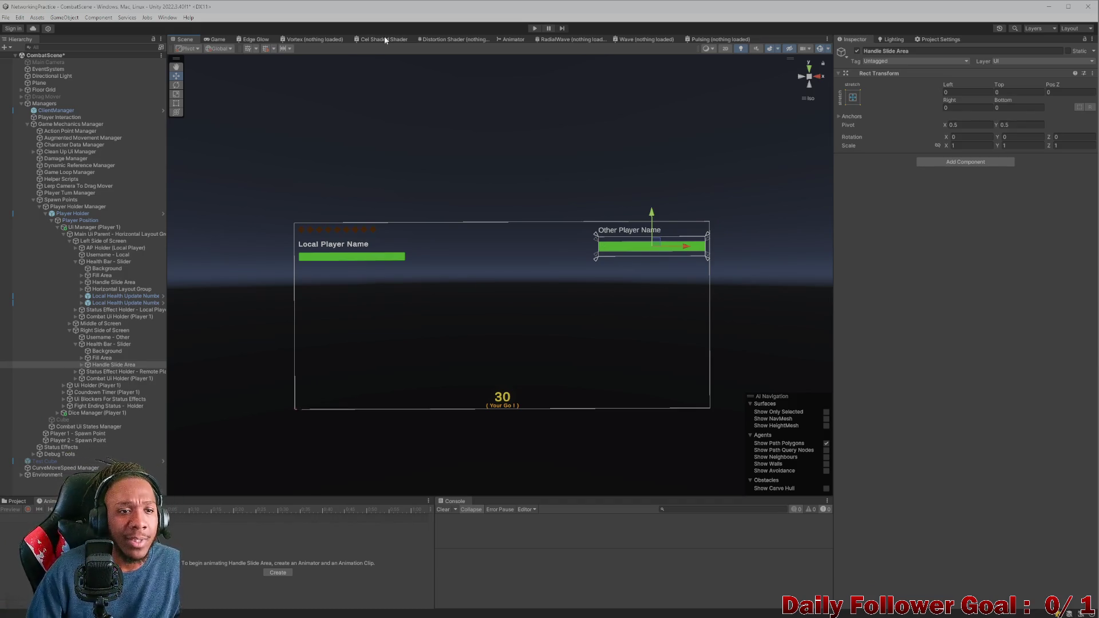
Step: In the Game view, test the other player's health bar Slider Value and restore it to 50
click(218, 40)
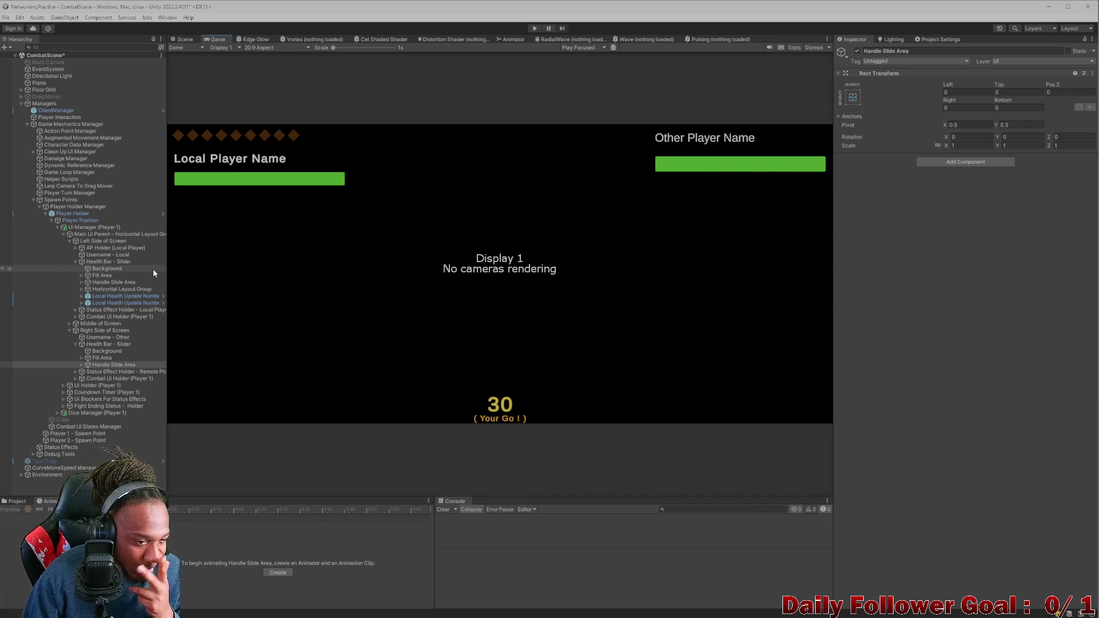
click(105, 352)
click(105, 345)
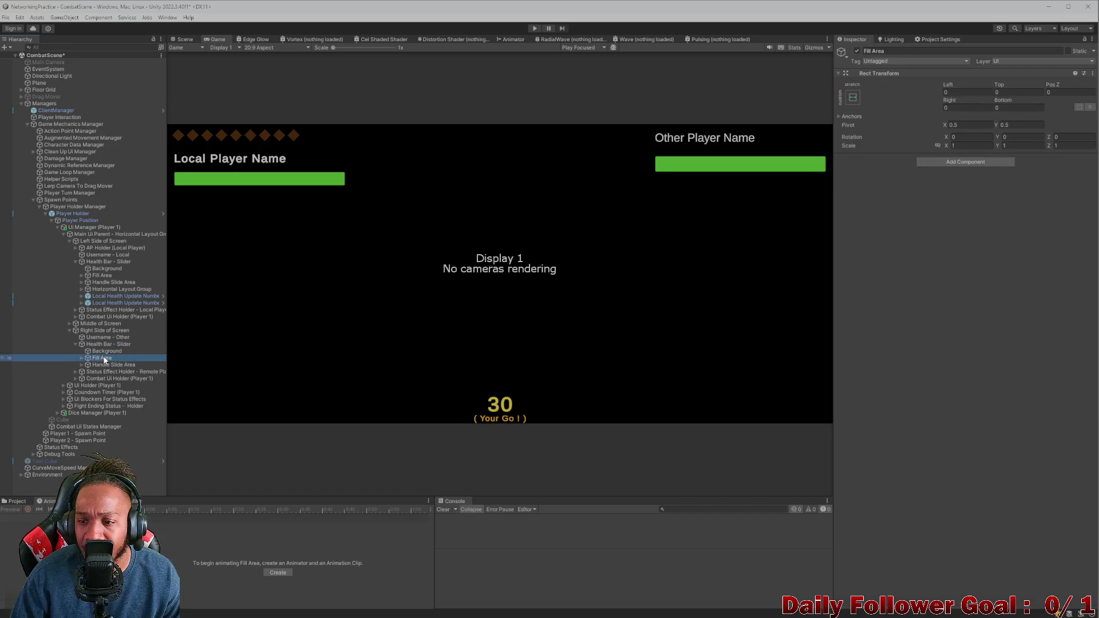
mouse_move(1065, 342)
mouse_down()
mouse_move(1050, 342)
mouse_move(1079, 342)
mouse_up()
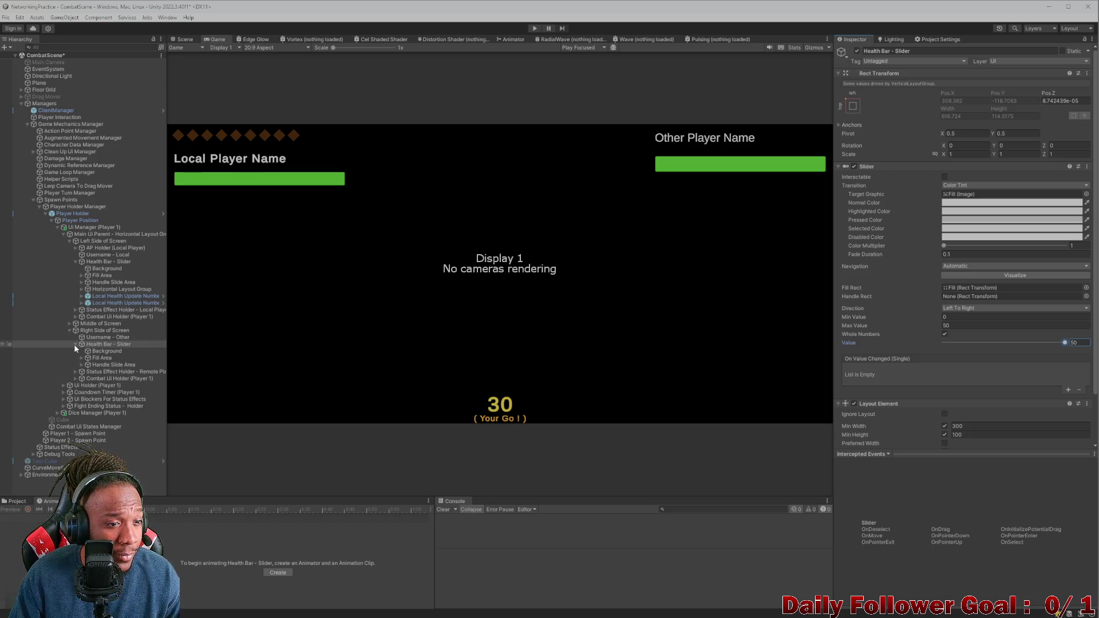
Step: Move the holder copy under the other player's Health Bar - Slider and disable its Local Player number
click(105, 303)
drag(106, 347, 106, 347)
click(81, 365)
click(107, 373)
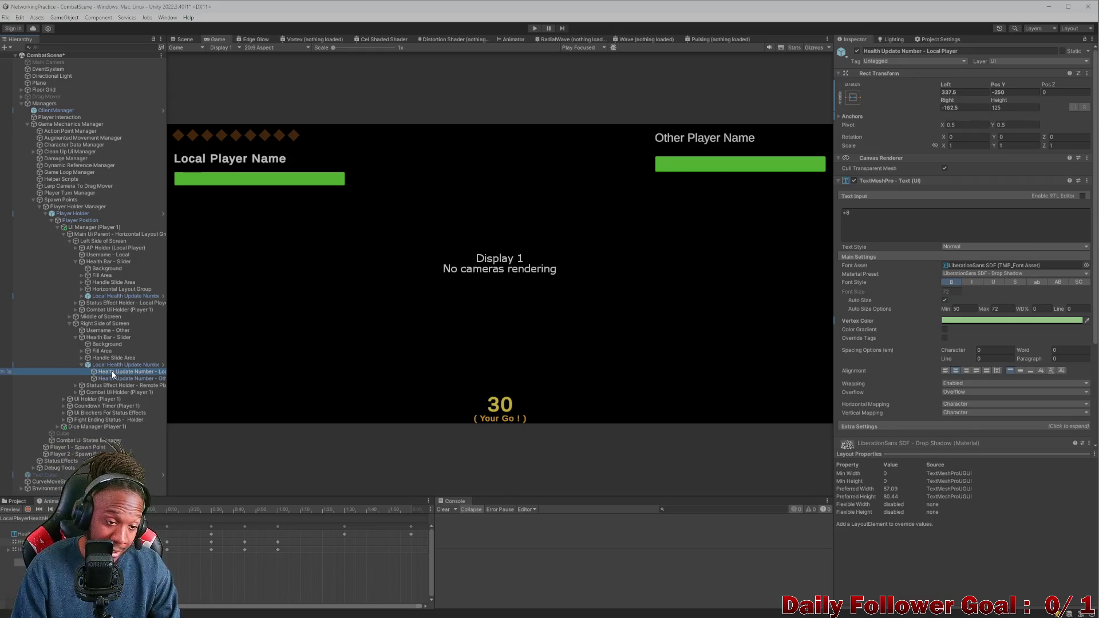
click(857, 51)
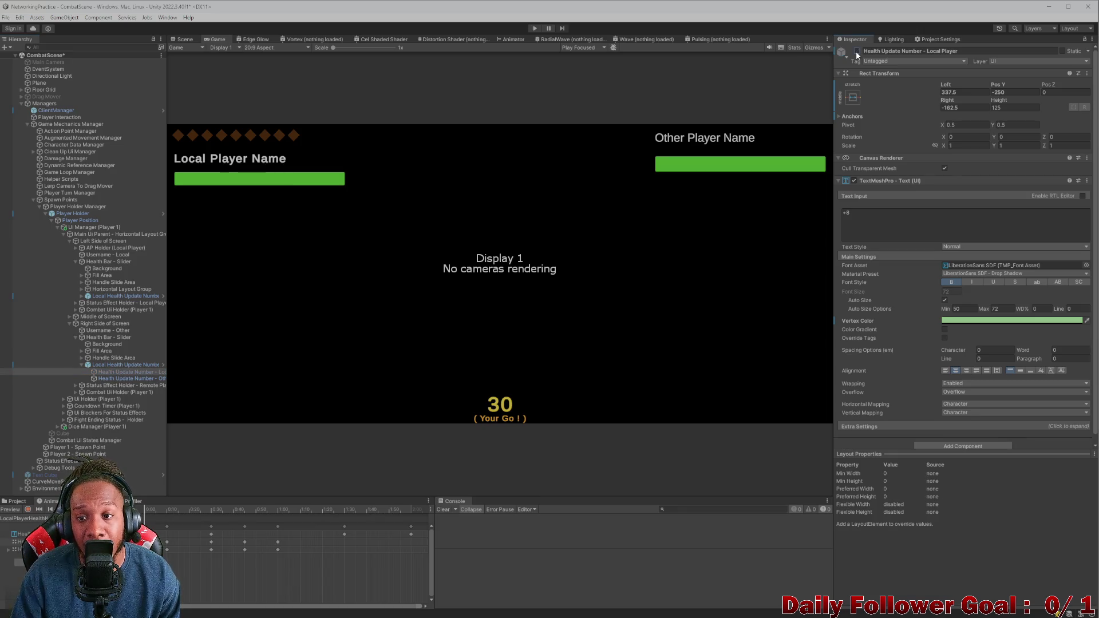
Step: Inspect the copy's number objects in the Scene view and reselect the holder copy
click(121, 380)
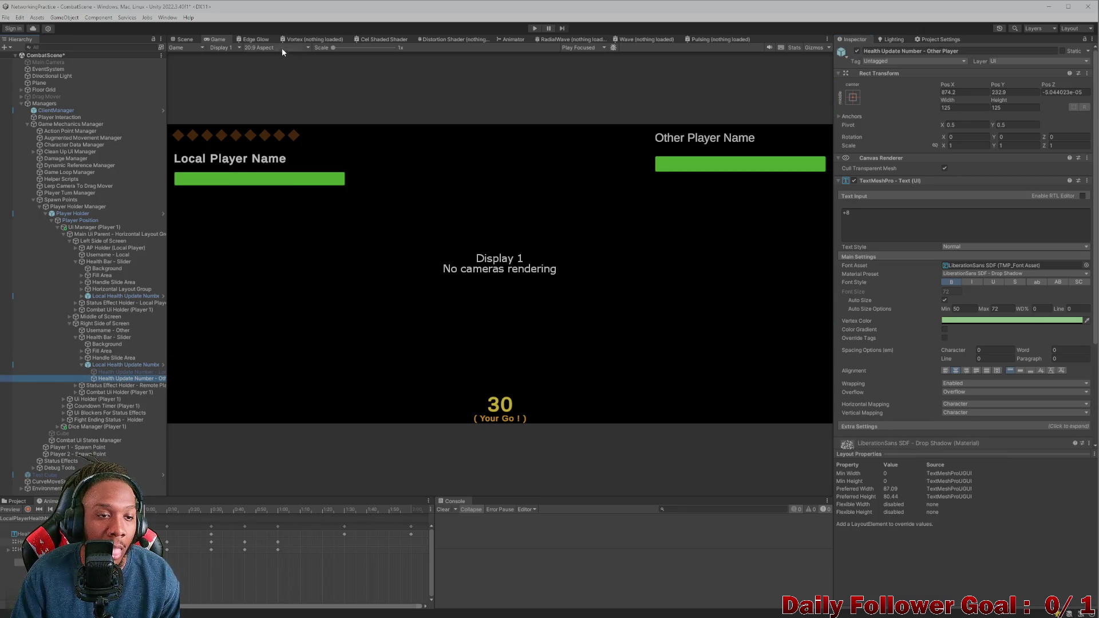
click(184, 39)
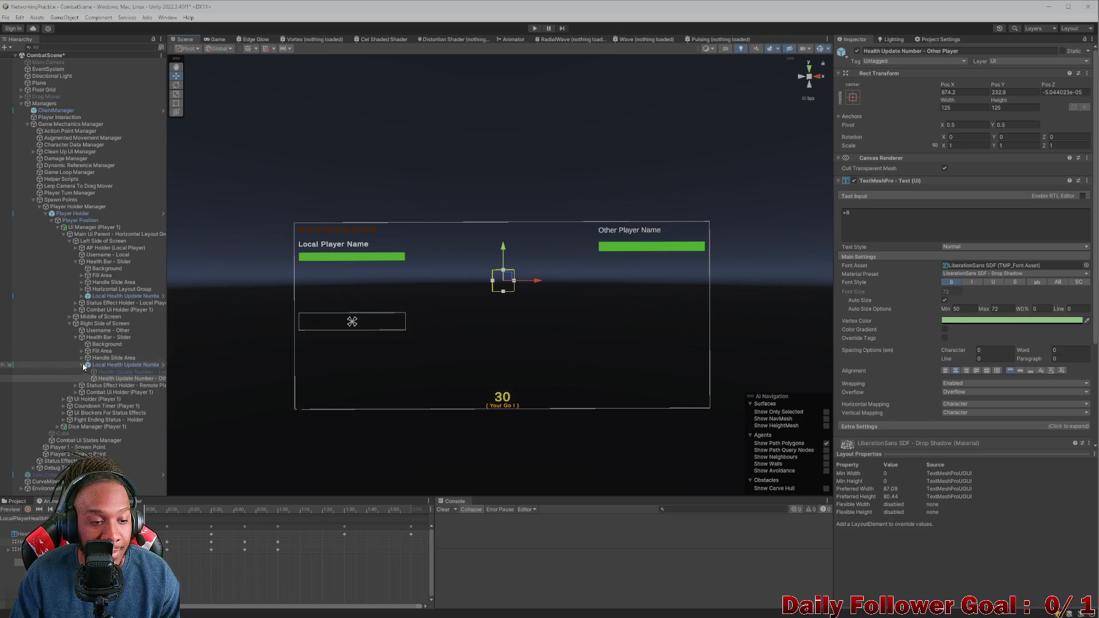
click(163, 372)
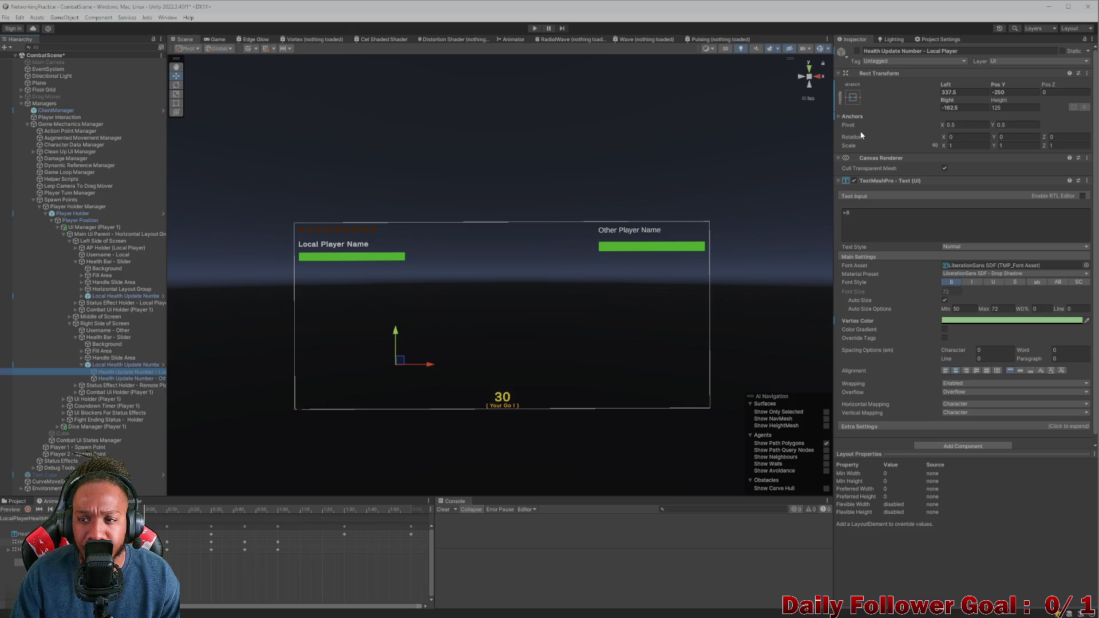
click(124, 366)
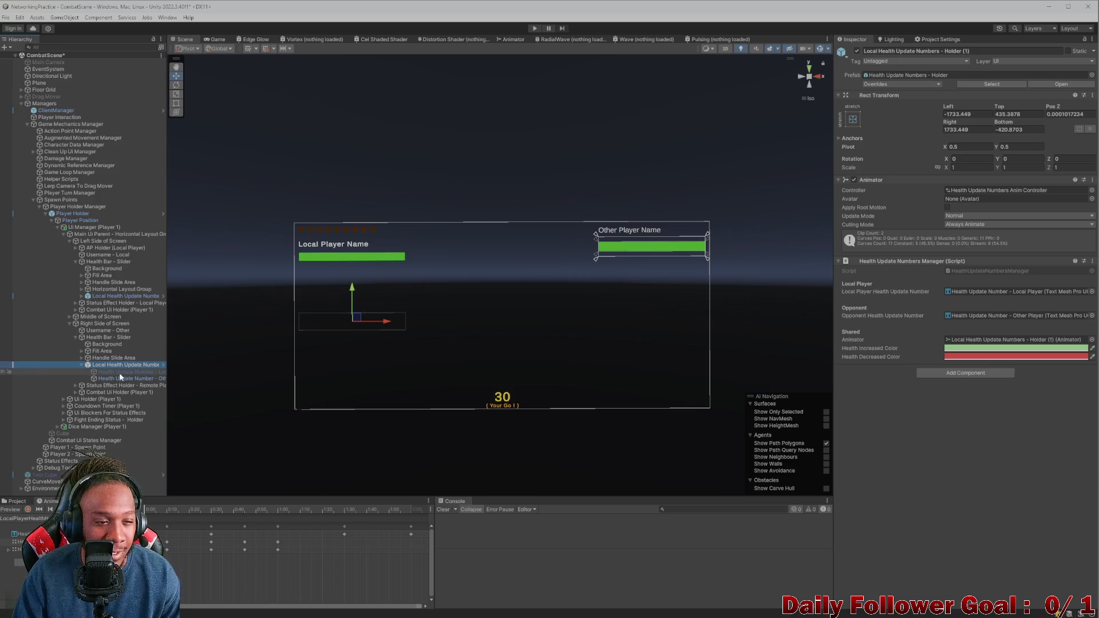
Step: Zero the copy's Rect Transform fields: Left, Right, Top, Bottom and Pos Z
click(983, 114)
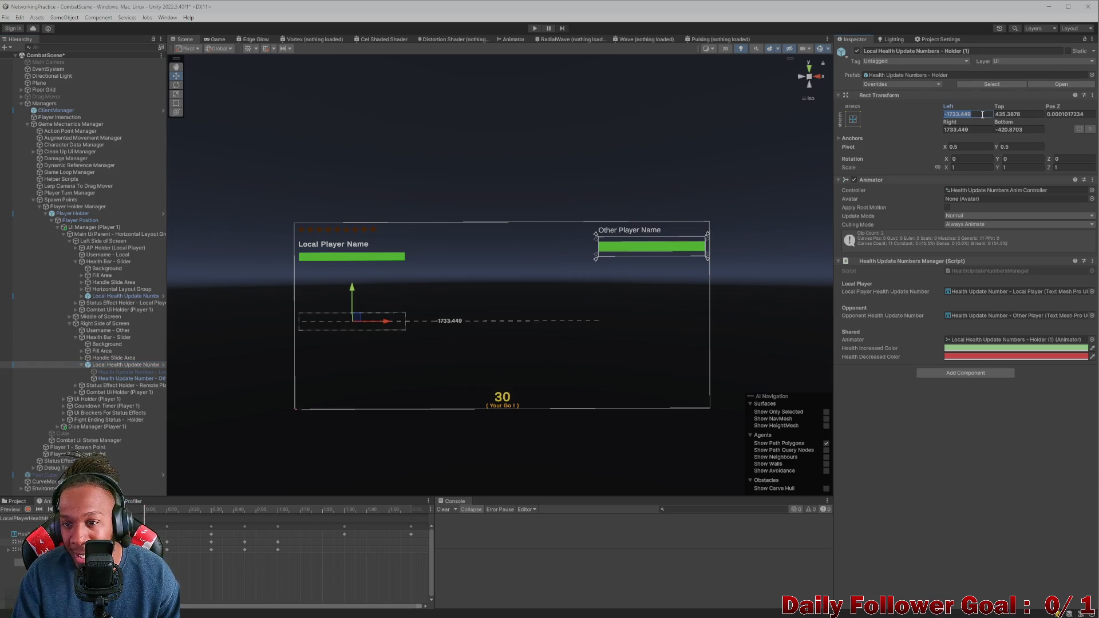
text(0)
click(974, 131)
text(0)
click(1007, 114)
text(0)
click(1007, 130)
text(0)
click(1056, 115)
text(0)
click(1024, 115)
text(0)
click(1024, 130)
text(0)
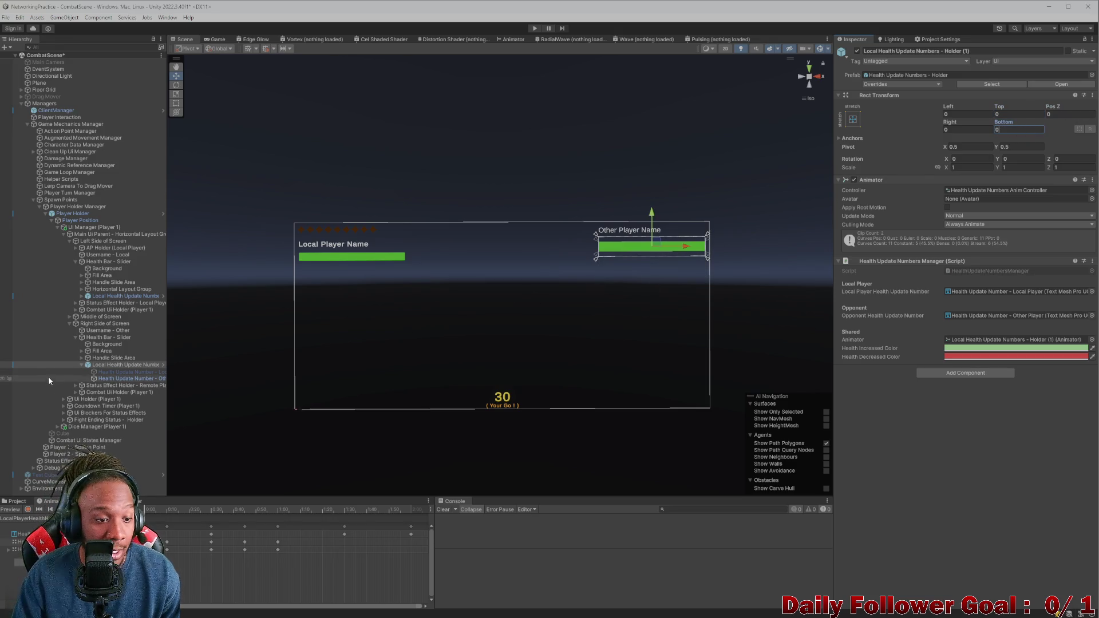
Step: Replace the local-player number's Left 337.5 with 0, set Right to 0, and select the holder
click(118, 372)
click(128, 380)
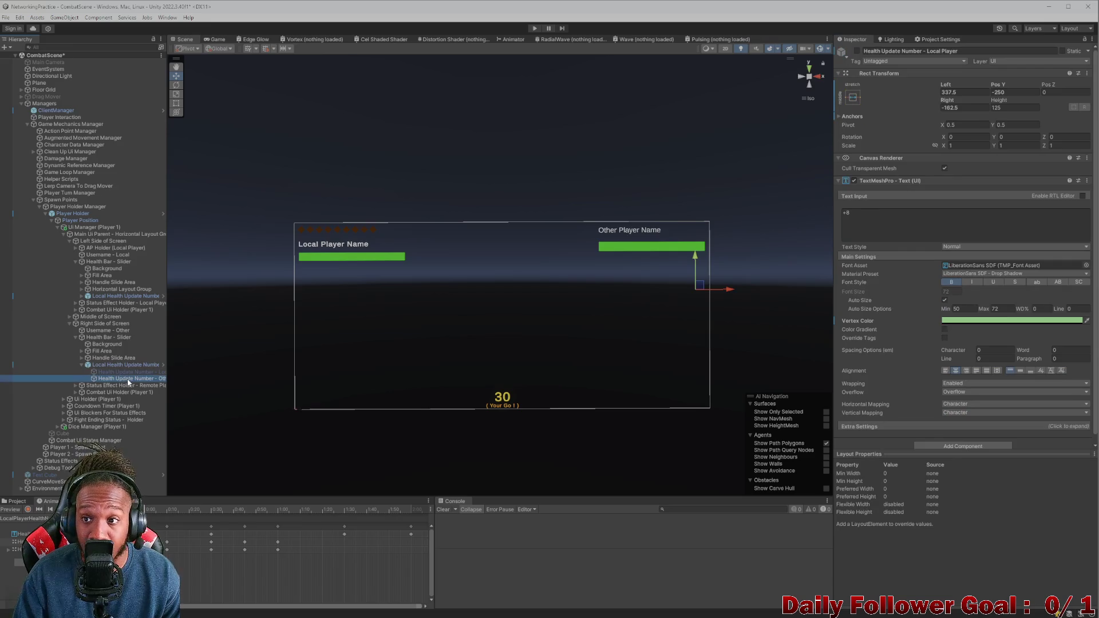
click(127, 374)
click(953, 92)
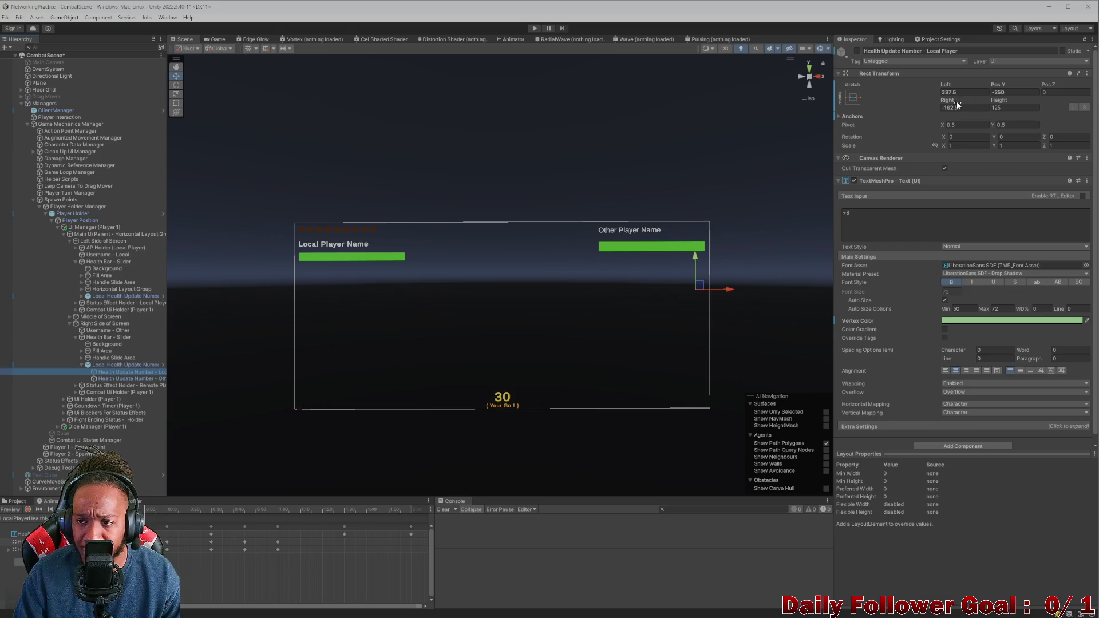
click(943, 92)
drag(943, 92, 963, 91)
text(0)
click(962, 107)
text(0)
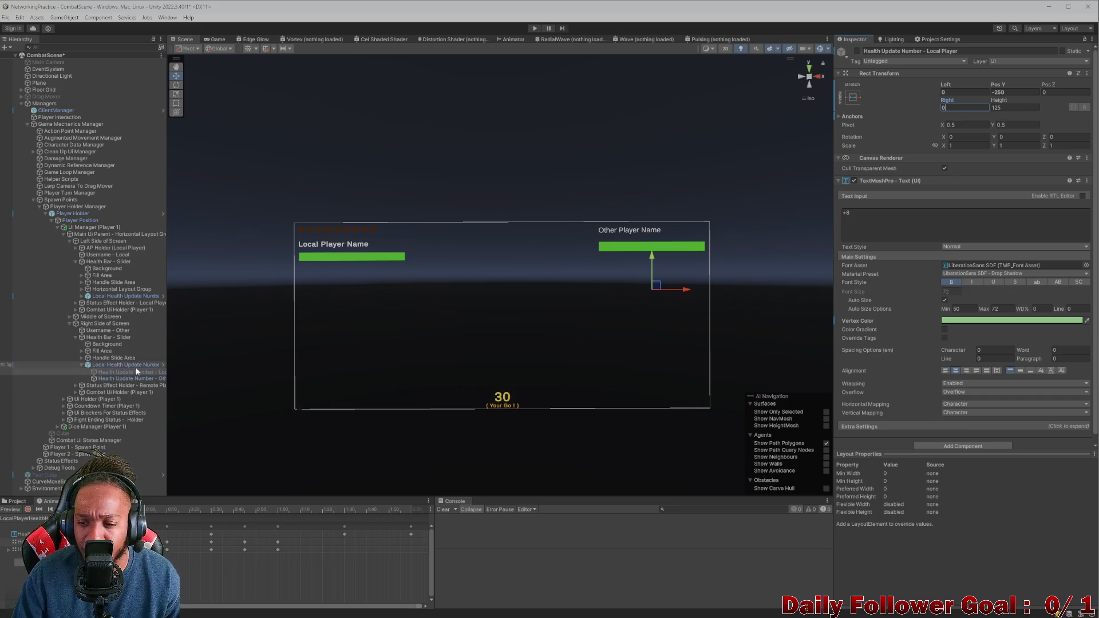
click(133, 296)
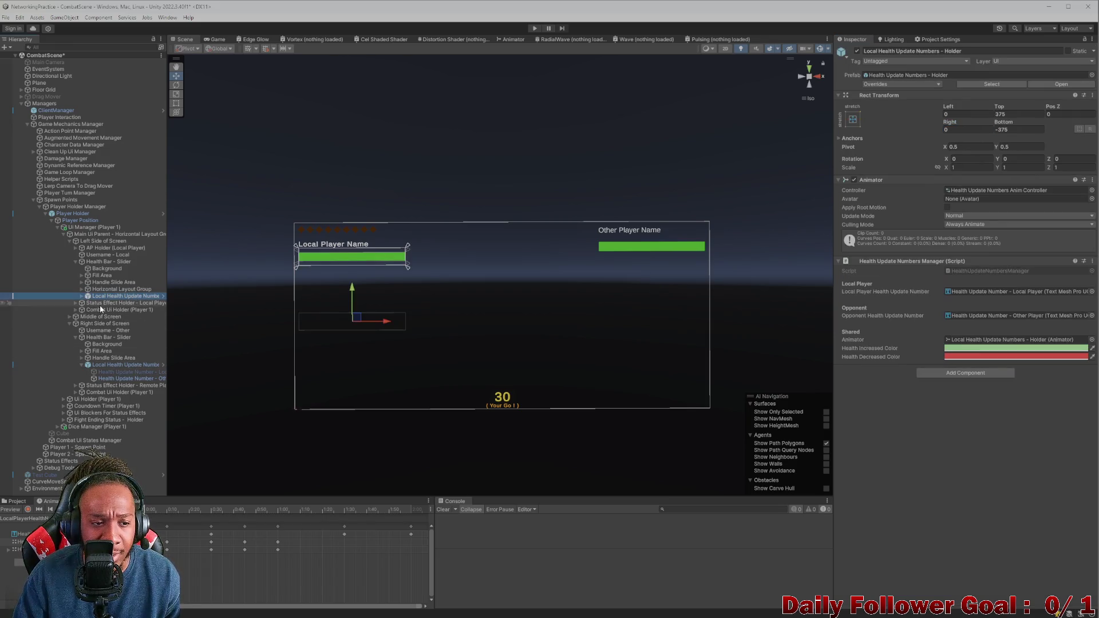
Step: Select the copy's Health Update Number - Other Player and preview its OpponentHealthNum animation clip
click(83, 296)
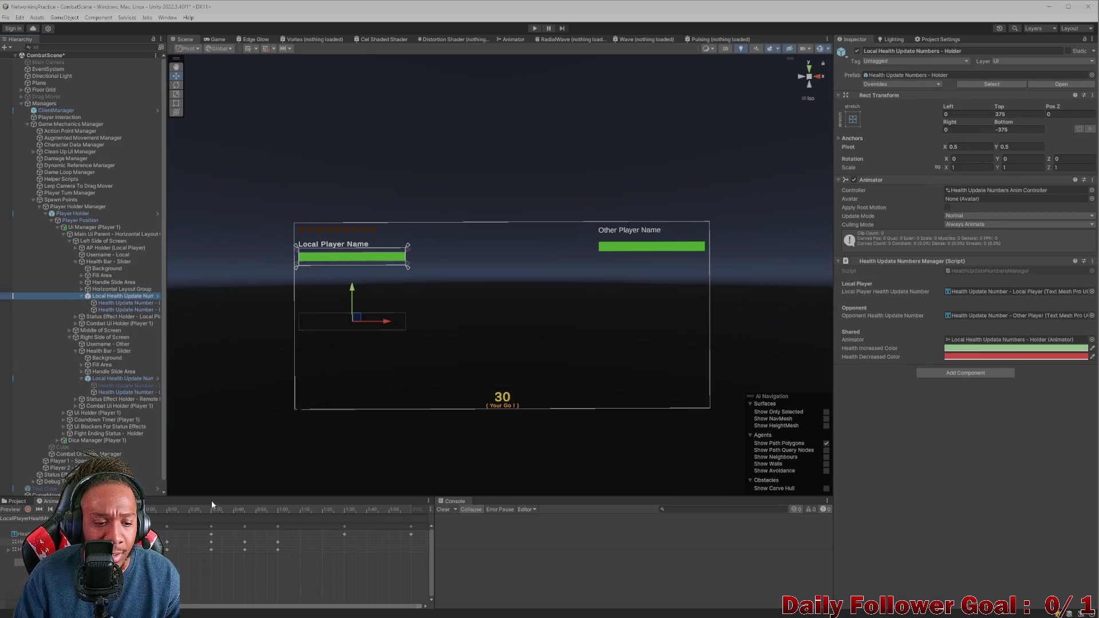
mouse_move(152, 502)
mouse_down()
mouse_move(286, 509)
mouse_move(195, 508)
mouse_up()
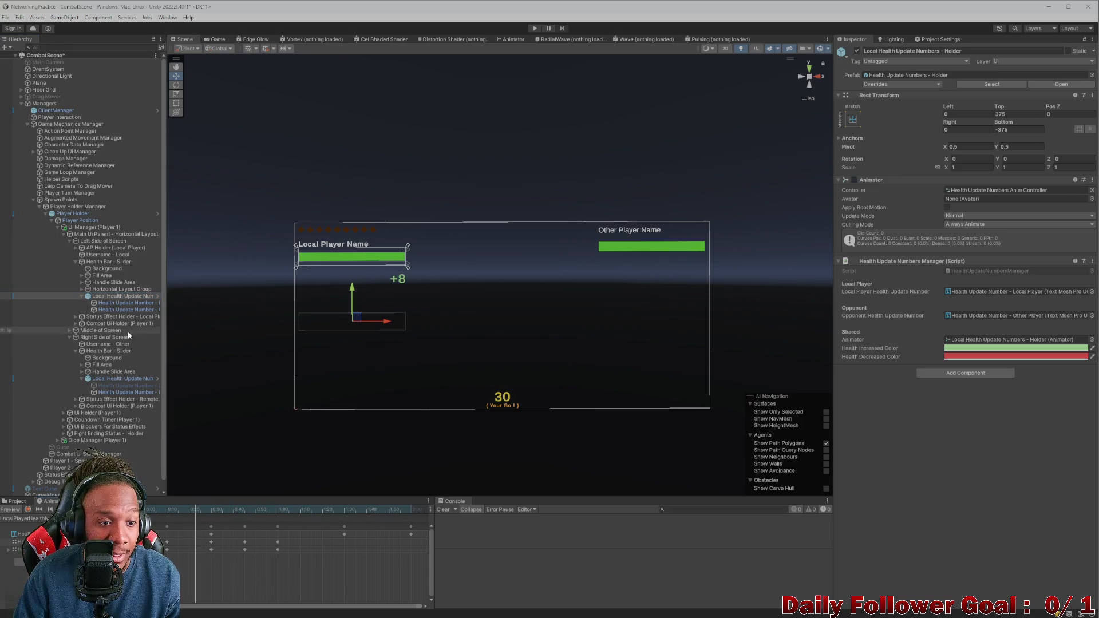
click(124, 303)
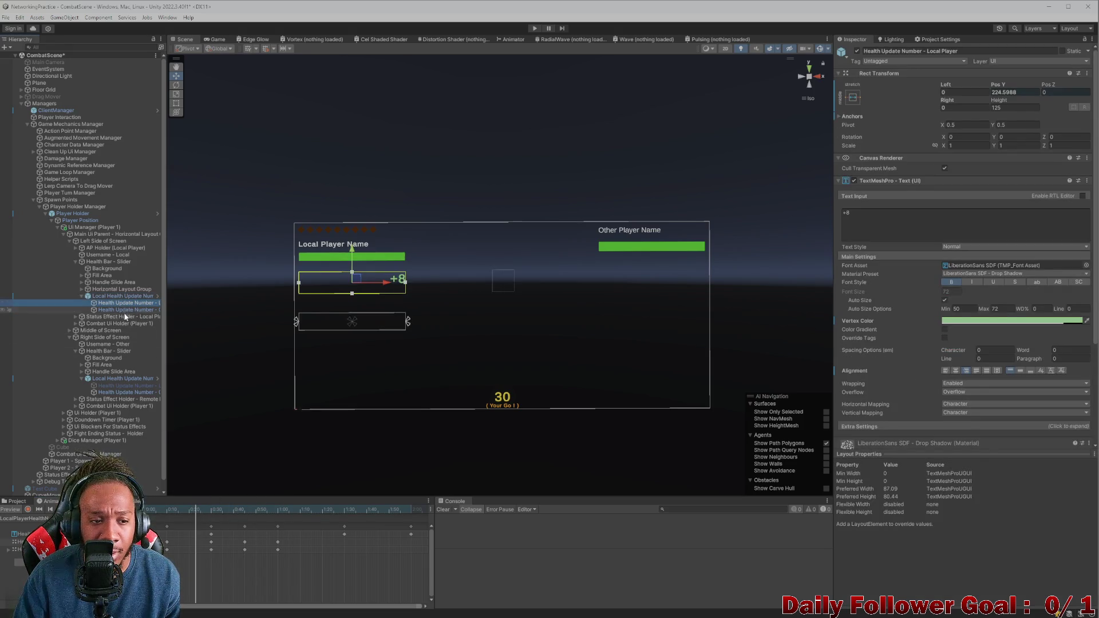
click(128, 386)
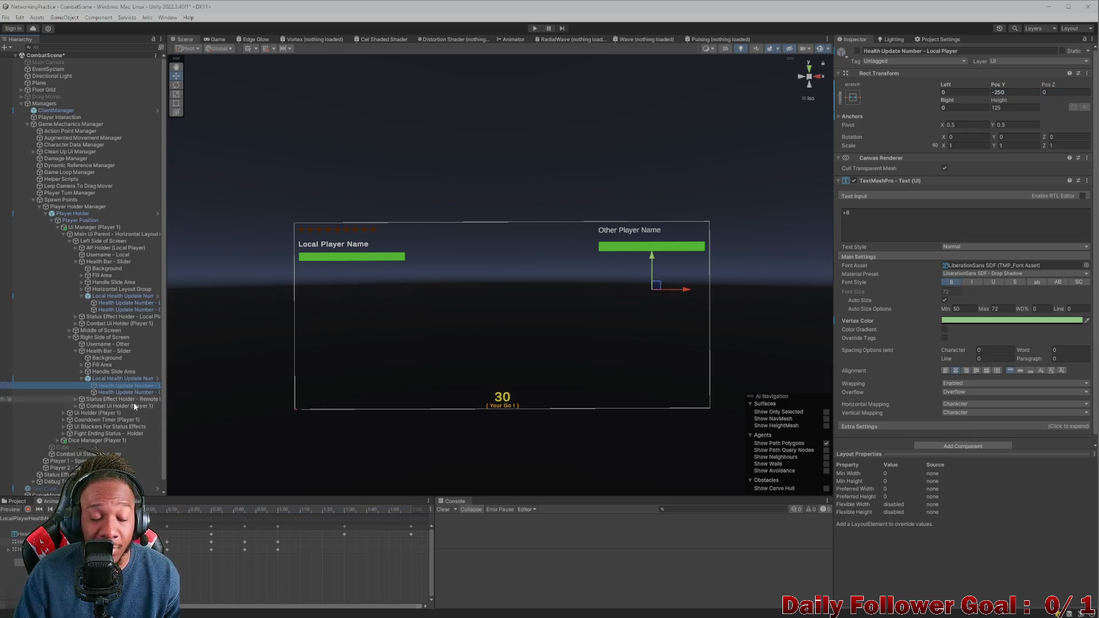
click(117, 392)
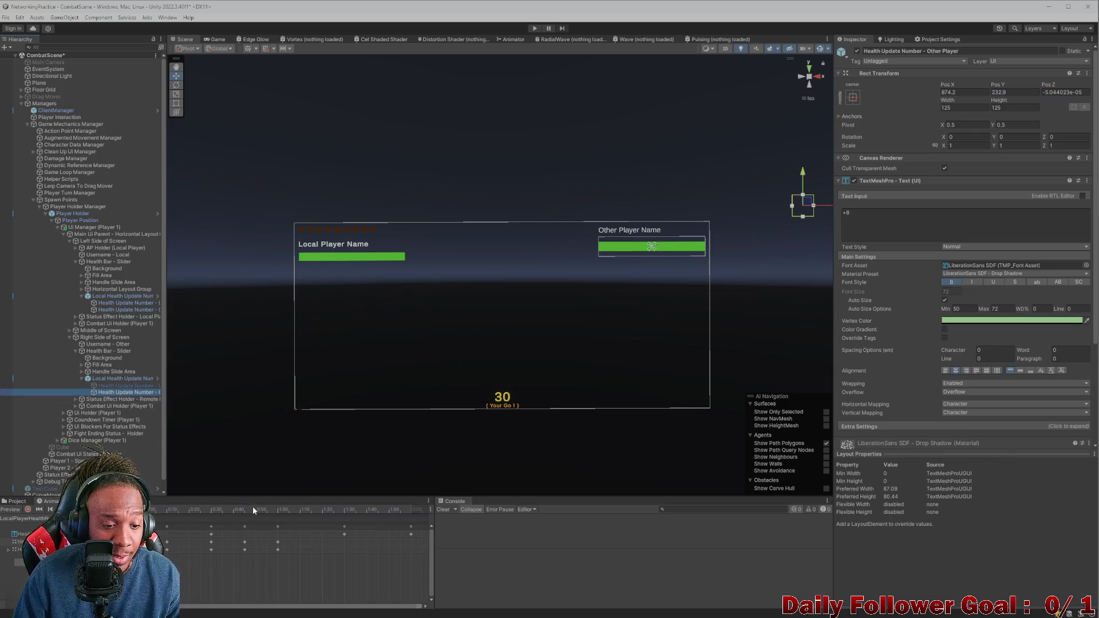
mouse_move(223, 509)
mouse_down()
mouse_move(351, 510)
mouse_move(298, 510)
mouse_up()
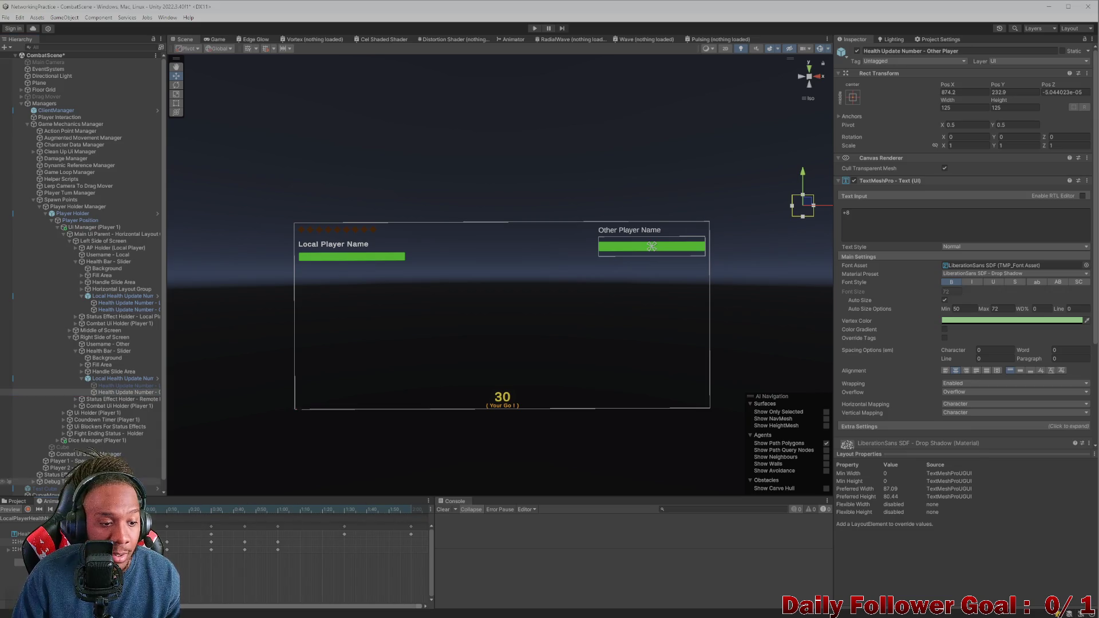
click(23, 536)
mouse_move(171, 509)
mouse_down()
mouse_move(356, 515)
mouse_move(150, 518)
mouse_move(390, 529)
mouse_move(368, 521)
mouse_move(166, 518)
mouse_move(399, 535)
mouse_move(257, 521)
mouse_move(415, 506)
mouse_move(218, 509)
mouse_up()
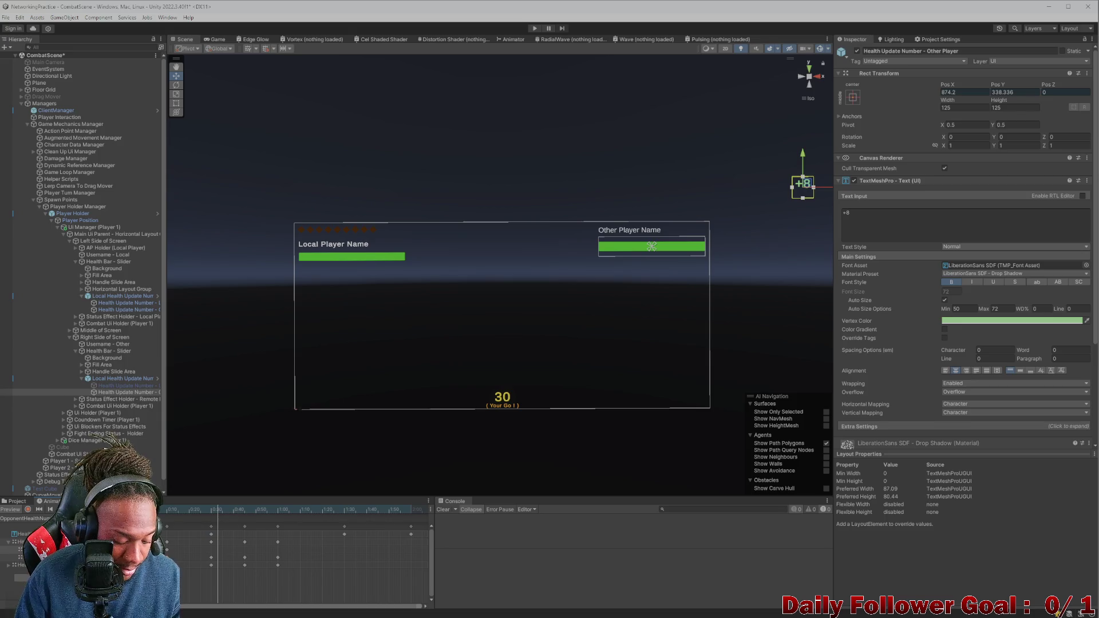
Step: Reset the preview to the start, anchor the number to middle-stretch, and set Left and Right to 0
key(Delete)
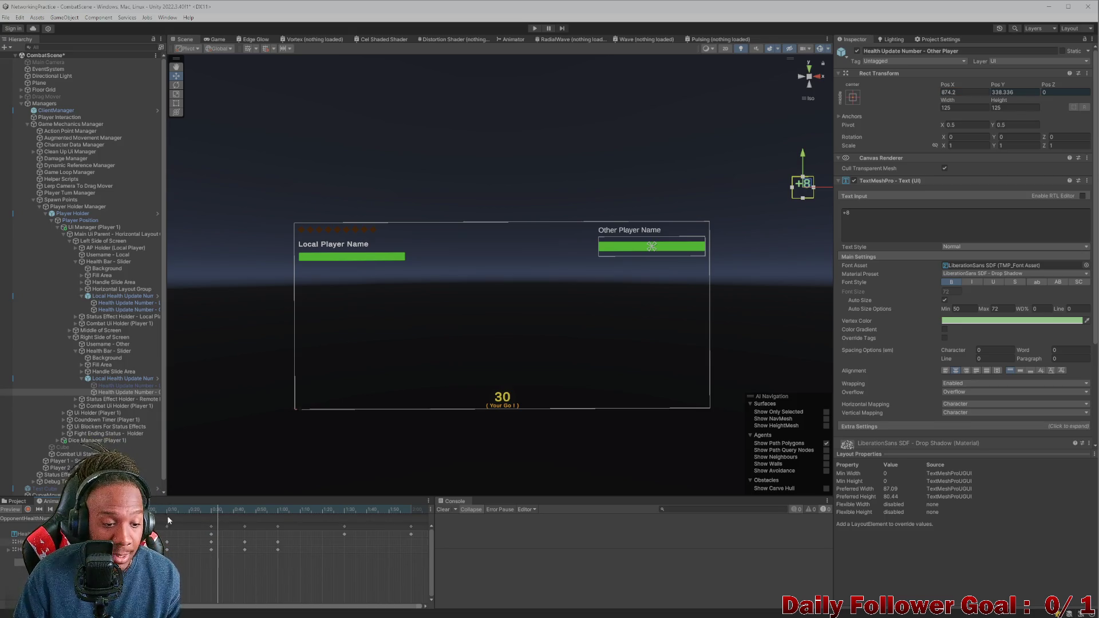
click(152, 509)
click(180, 509)
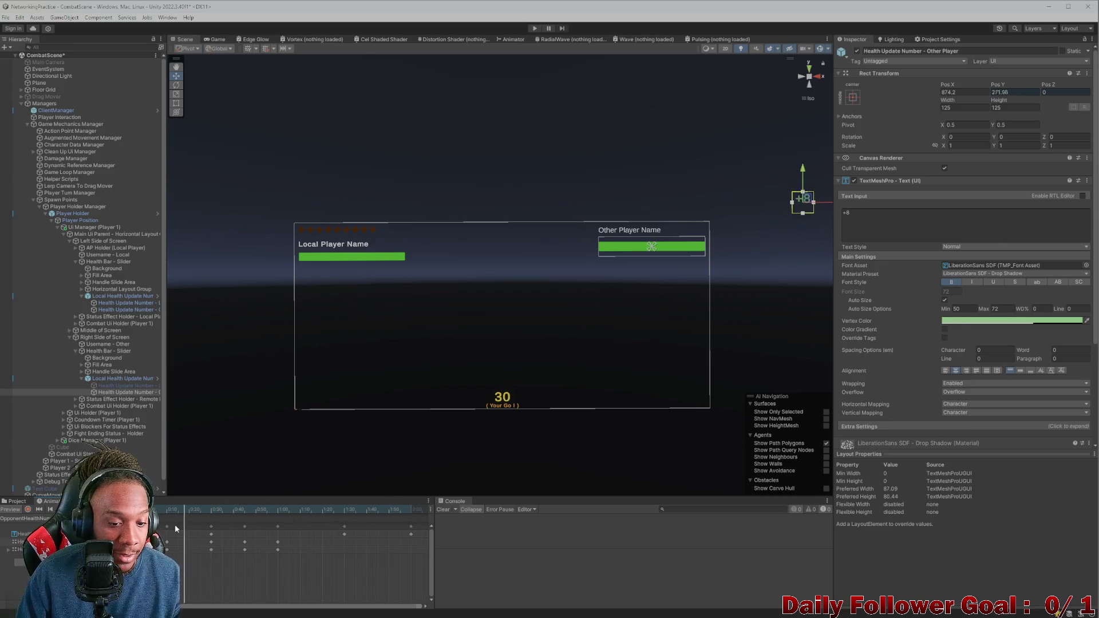
click(853, 97)
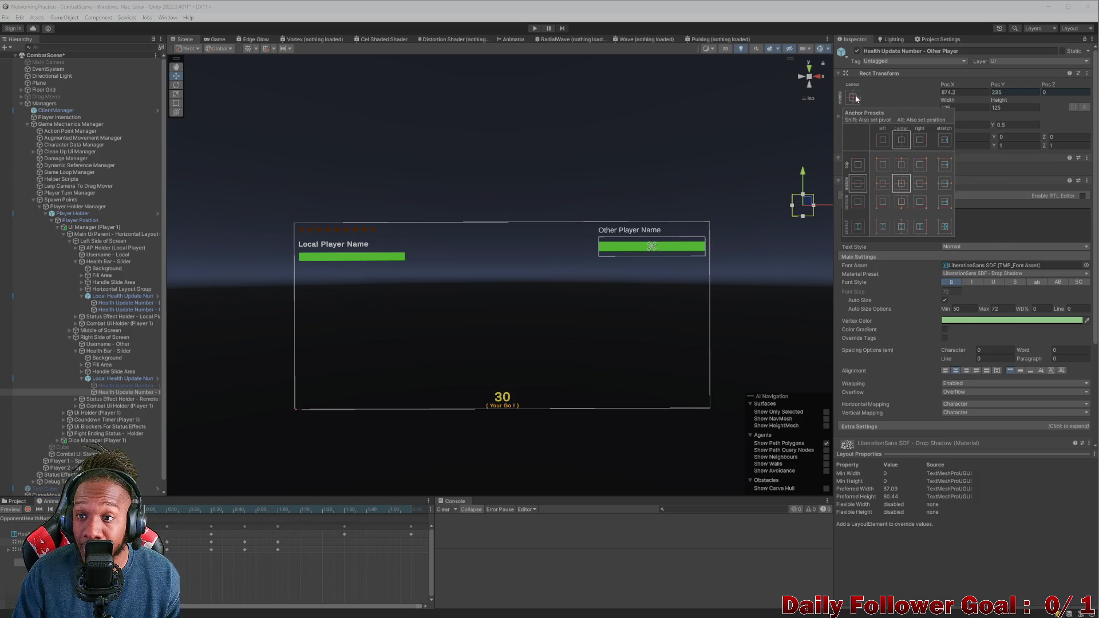
click(946, 187)
click(962, 92)
text(0)
click(965, 108)
text(0)
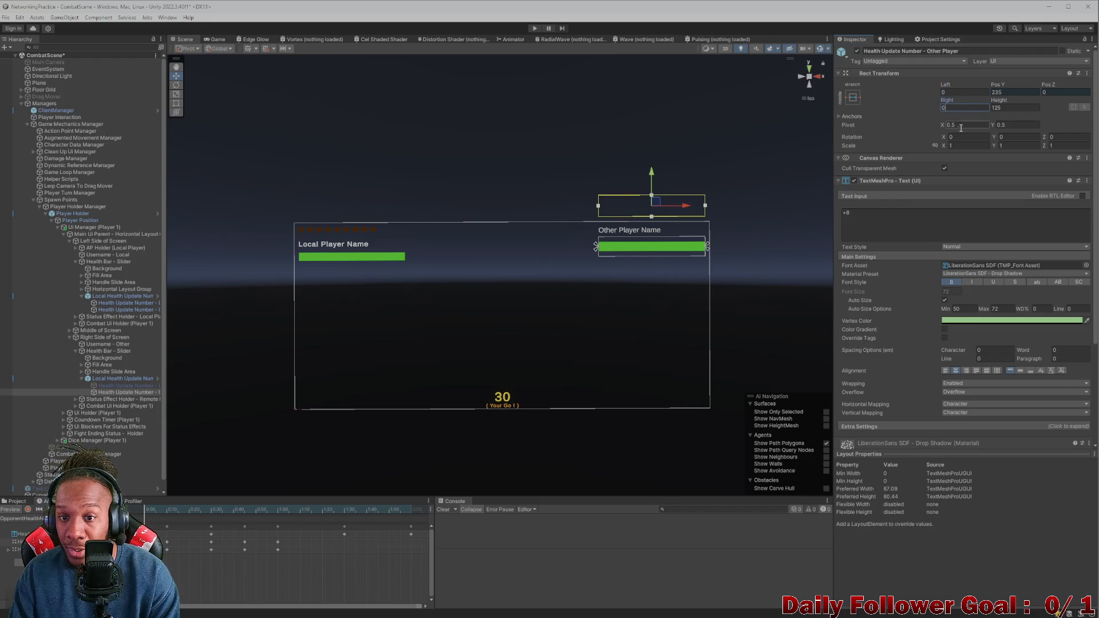
Step: Scrub the number's animation to check its rise, then select the local health numbers holder
mouse_move(211, 509)
mouse_down()
mouse_move(297, 506)
mouse_move(163, 507)
mouse_up()
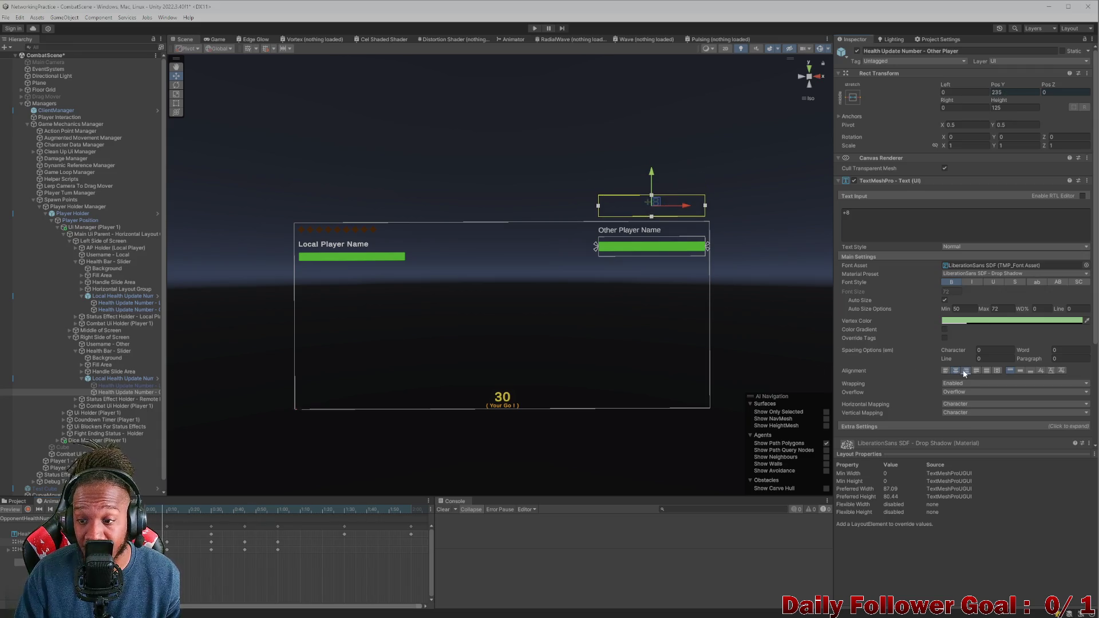
click(245, 511)
mouse_move(245, 511)
mouse_down()
mouse_move(394, 514)
mouse_move(290, 509)
mouse_up()
drag(215, 514, 163, 513)
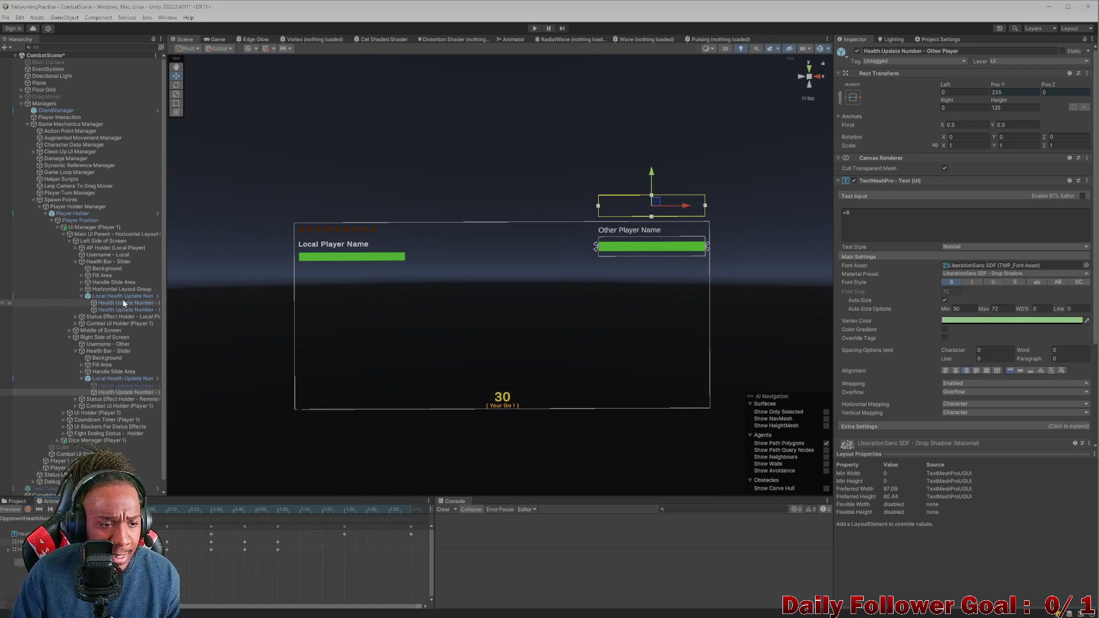
click(123, 296)
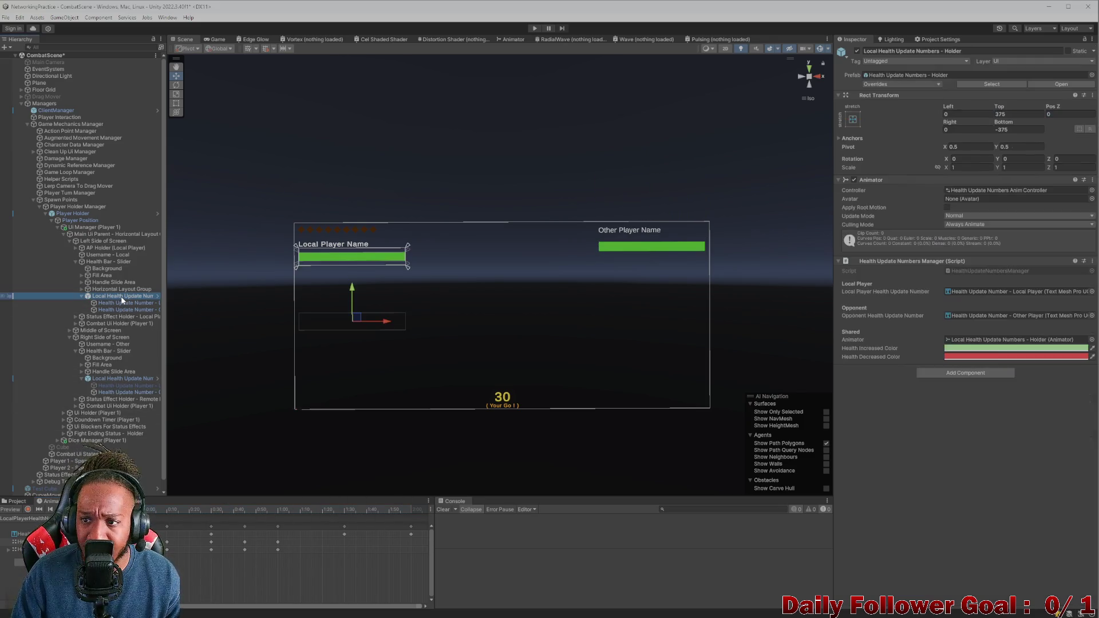
Step: Give the duplicated holder Top 375 and Bottom -375, then preview the +8 number on the opponent bar
click(126, 379)
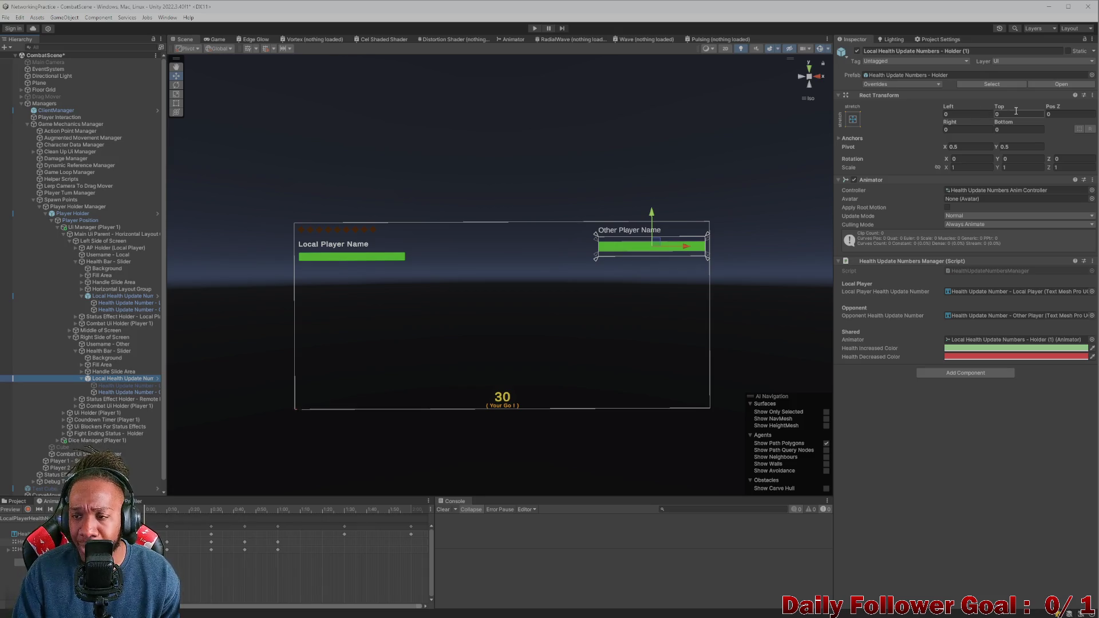
drag(949, 108, 1021, 112)
key(ctrl+z)
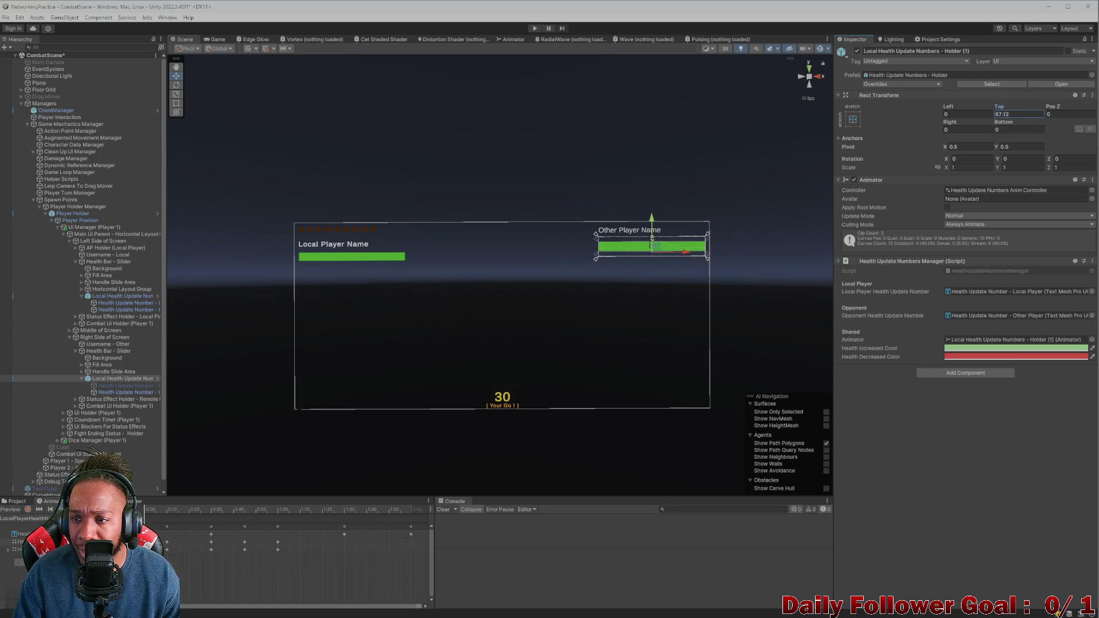
double_click(1021, 114)
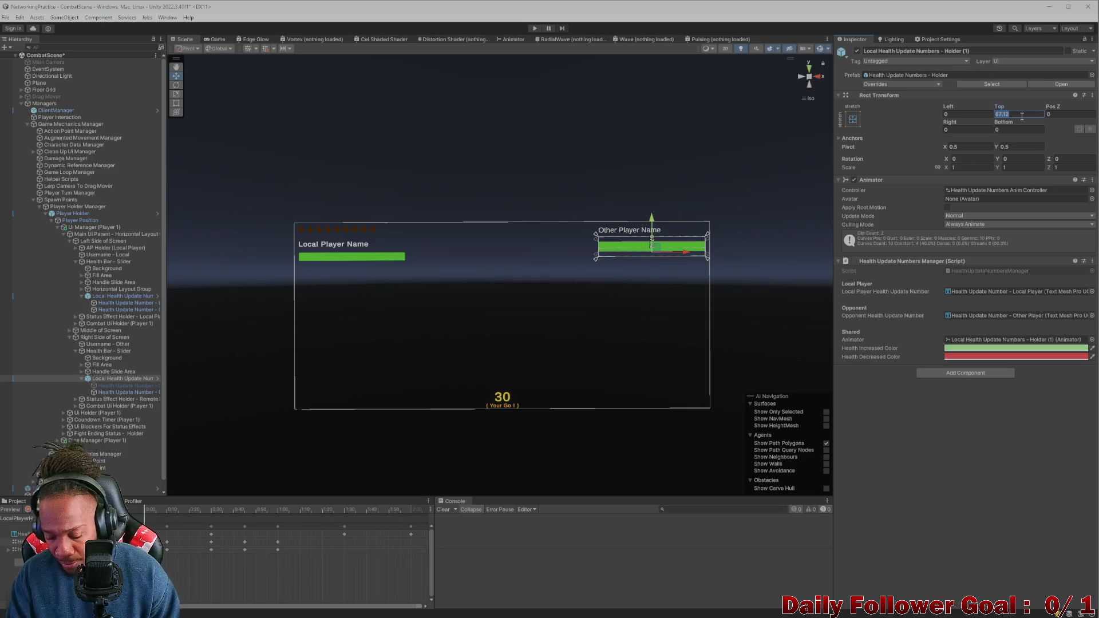
text(375)
click(1015, 129)
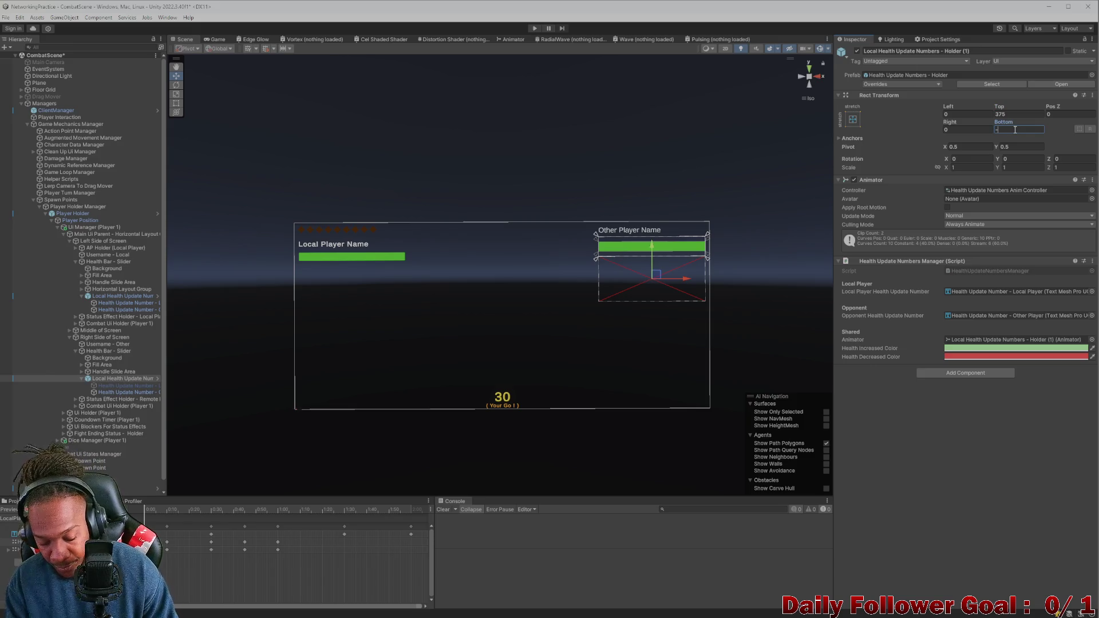
text(-375)
key(Return)
click(304, 510)
click(23, 518)
mouse_move(201, 512)
mouse_down()
mouse_move(335, 520)
mouse_move(185, 530)
mouse_move(270, 517)
mouse_move(159, 516)
mouse_move(226, 515)
mouse_up()
Step: Change the holder offsets to Top 450 and Bottom -450 and recheck the preview
click(1014, 115)
text(450)
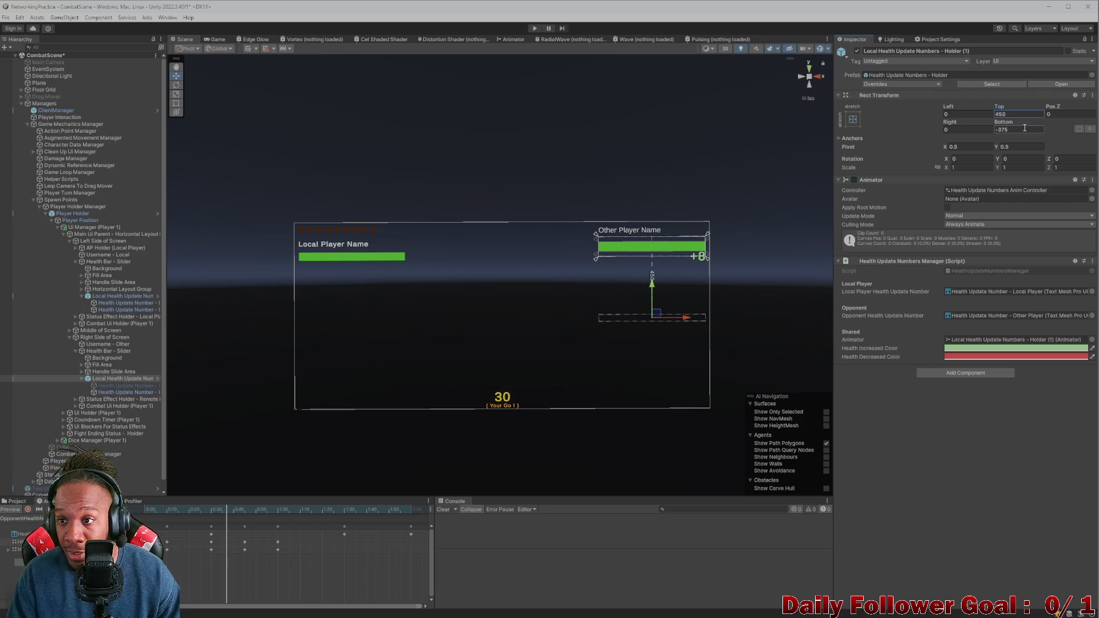
click(1024, 128)
text(-450)
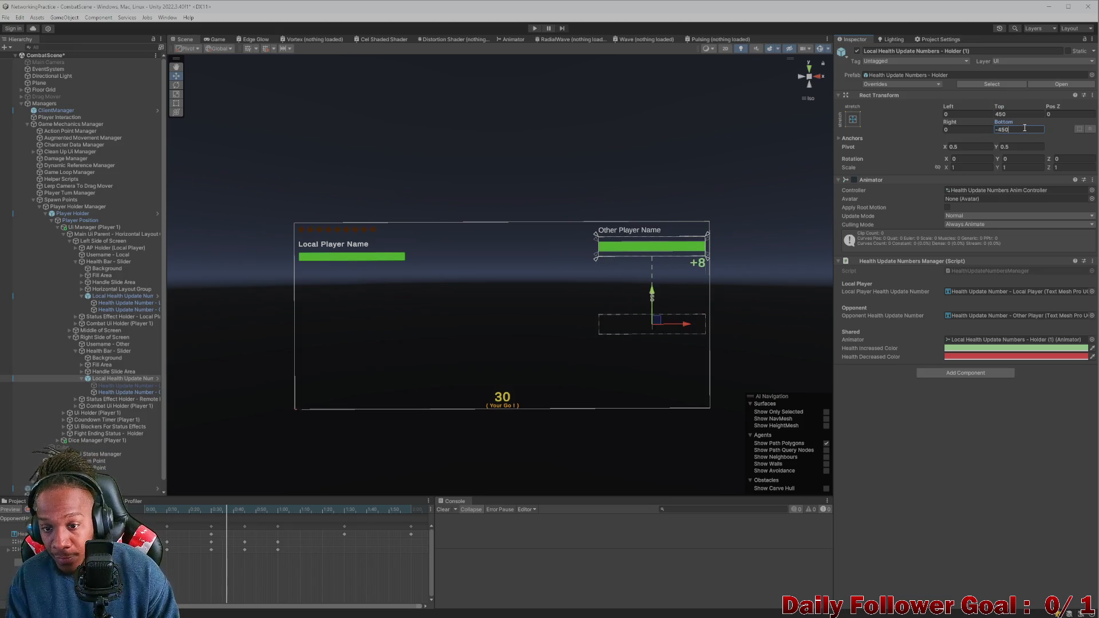
click(290, 509)
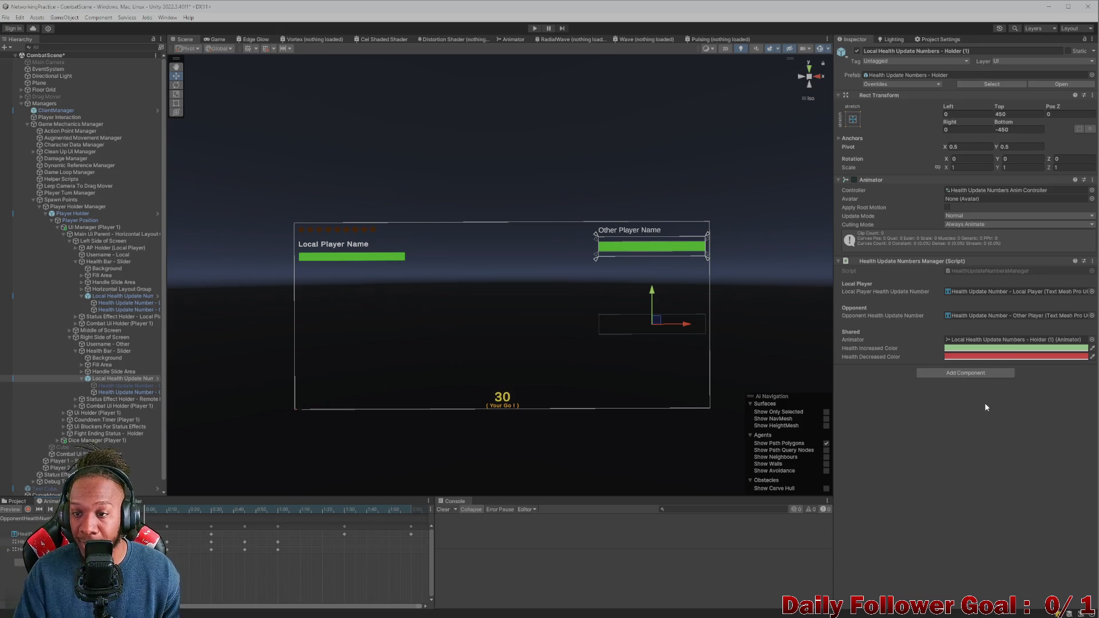
Step: Rename the duplicated holder to Other Health Update Numbers - Holder
click(81, 379)
click(981, 49)
key(BackSpace)
key(BackSpace)
key(BackSpace)
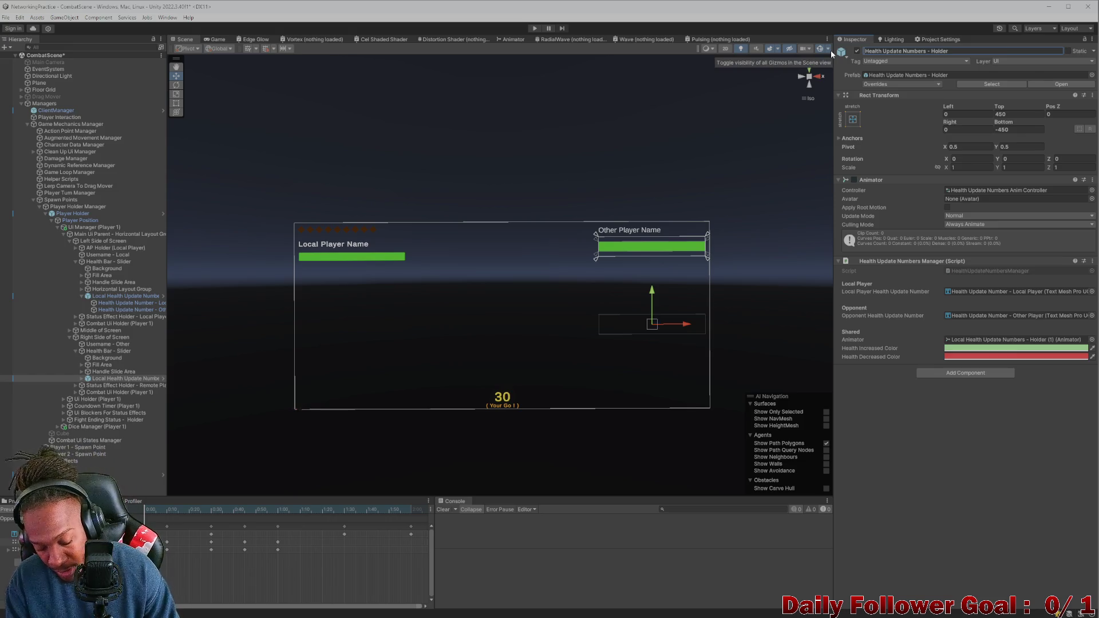
text(Other)
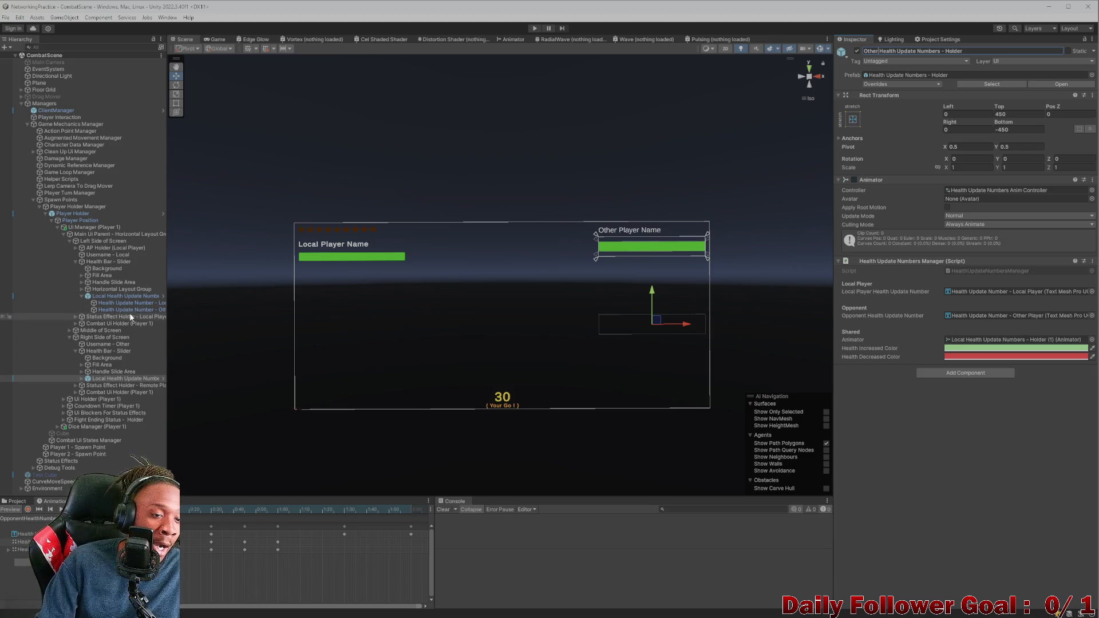
Step: Drag Health Update Number - Other into the Other holder, which triggers the Cannot restructure Prefab instance warning
drag(129, 310, 111, 381)
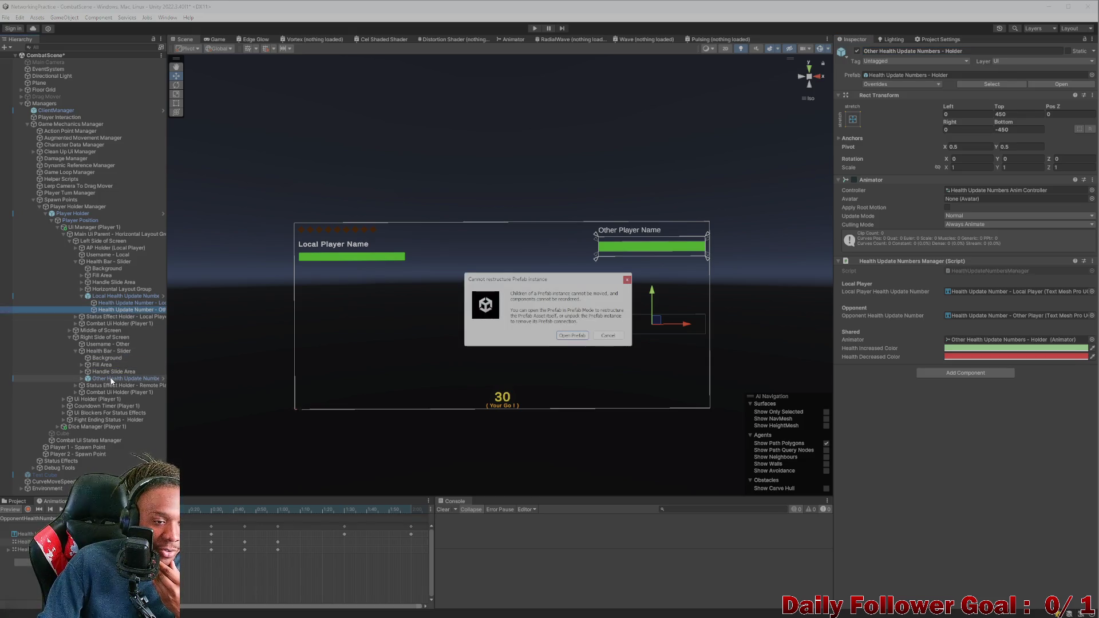
Step: Dismiss the warning, fully unpack the holder prefab, and move the other number into the Other holder
click(608, 336)
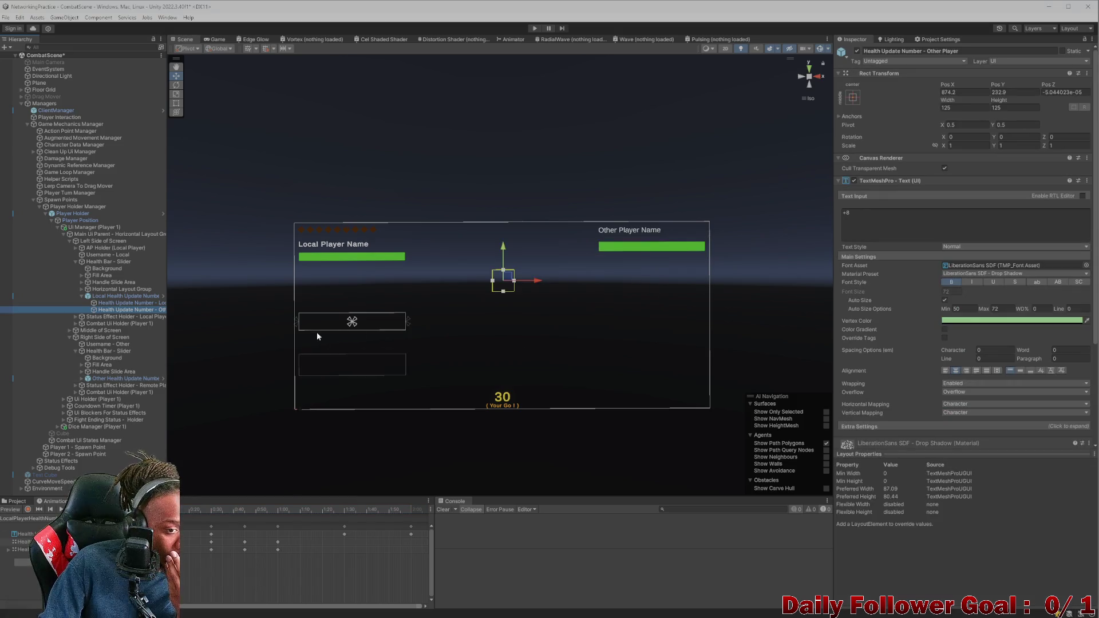
right_click(131, 297)
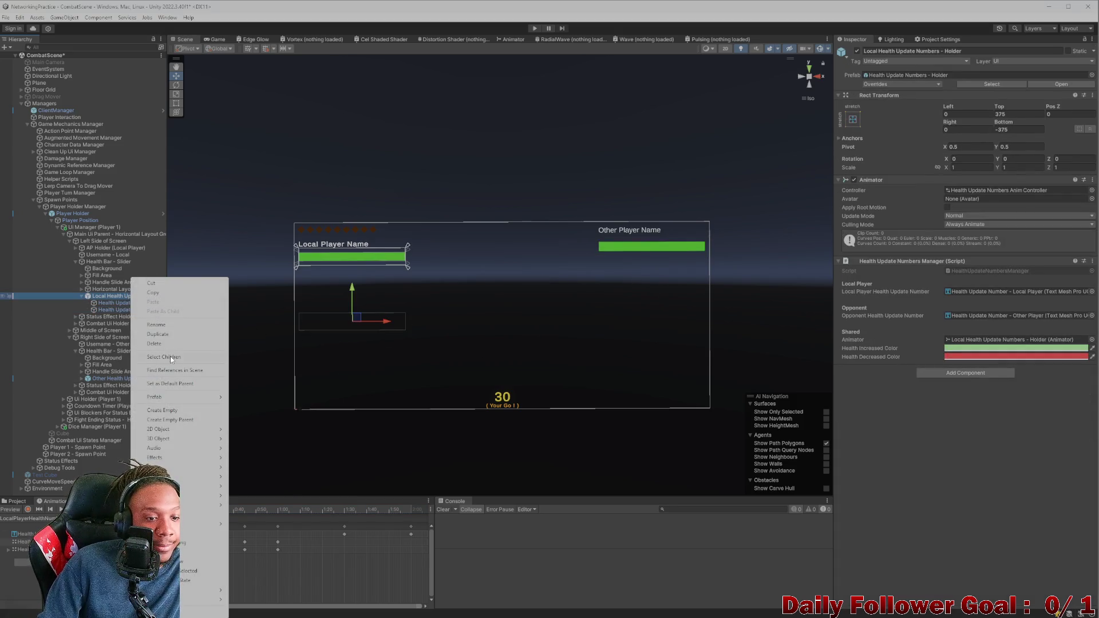
mouse_move(180, 397)
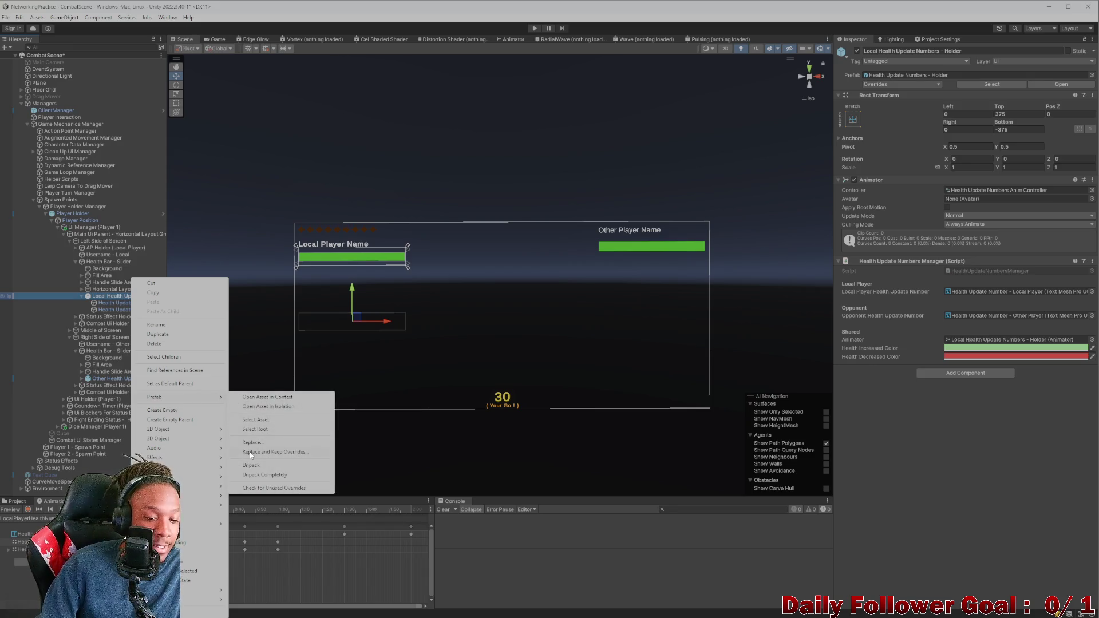
click(260, 474)
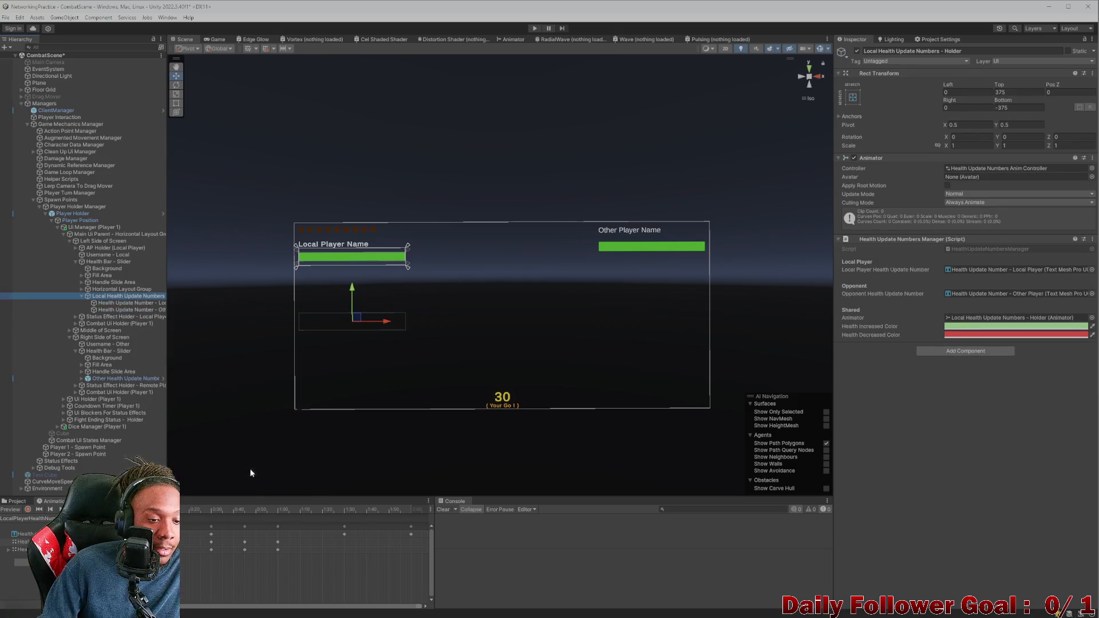
click(120, 309)
drag(114, 383, 116, 380)
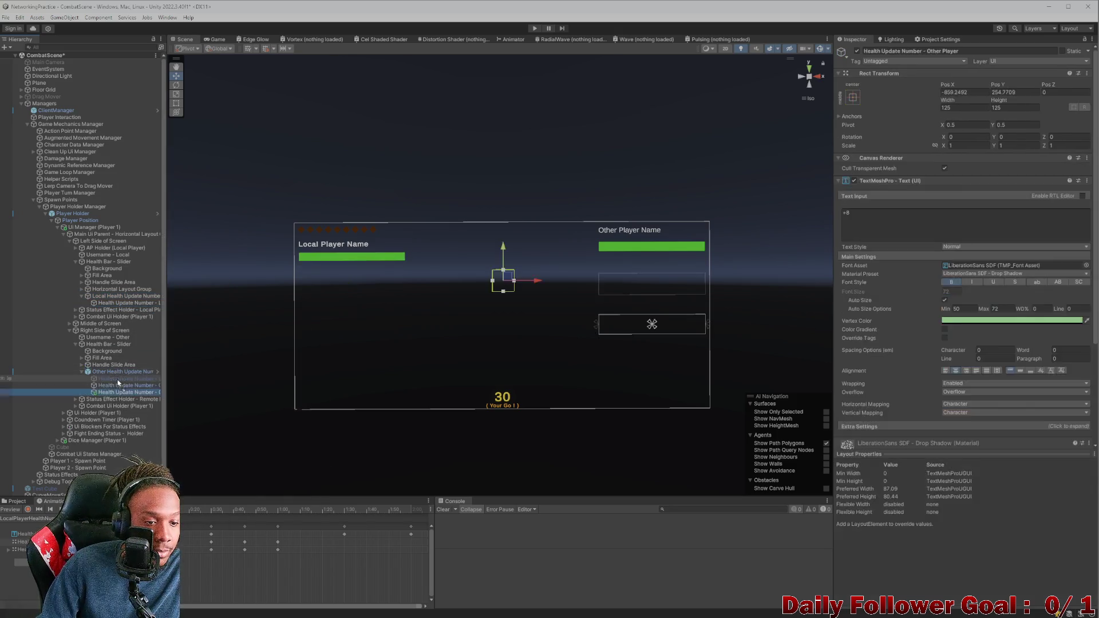
Step: Switch the Animation clip to OpponentHealthNumber and scrub the preview to about 0:50
click(126, 303)
click(23, 536)
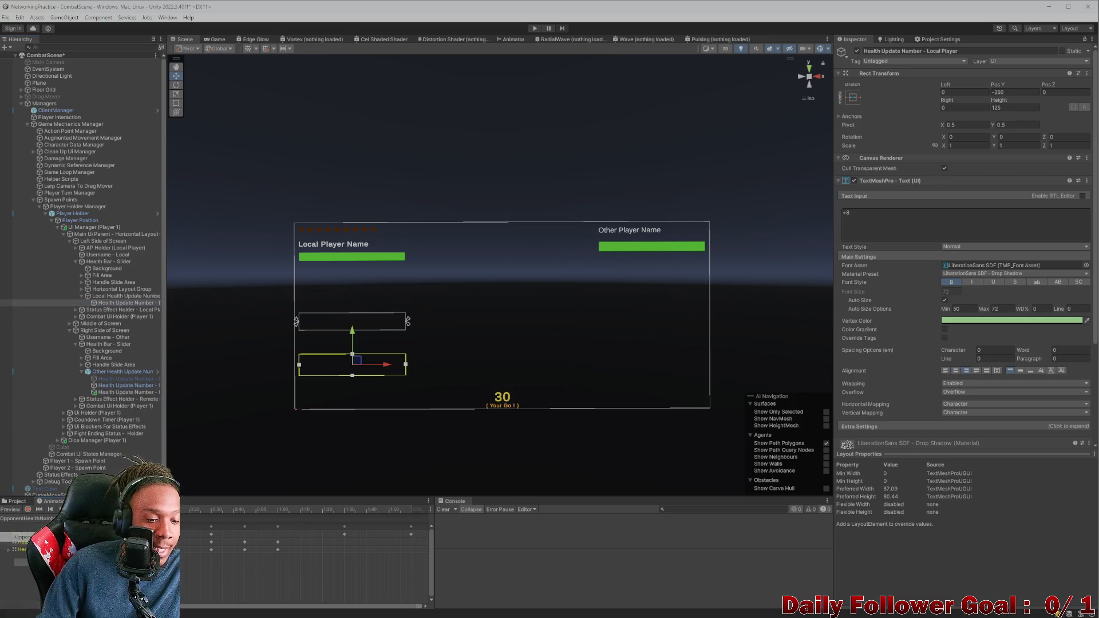
click(237, 509)
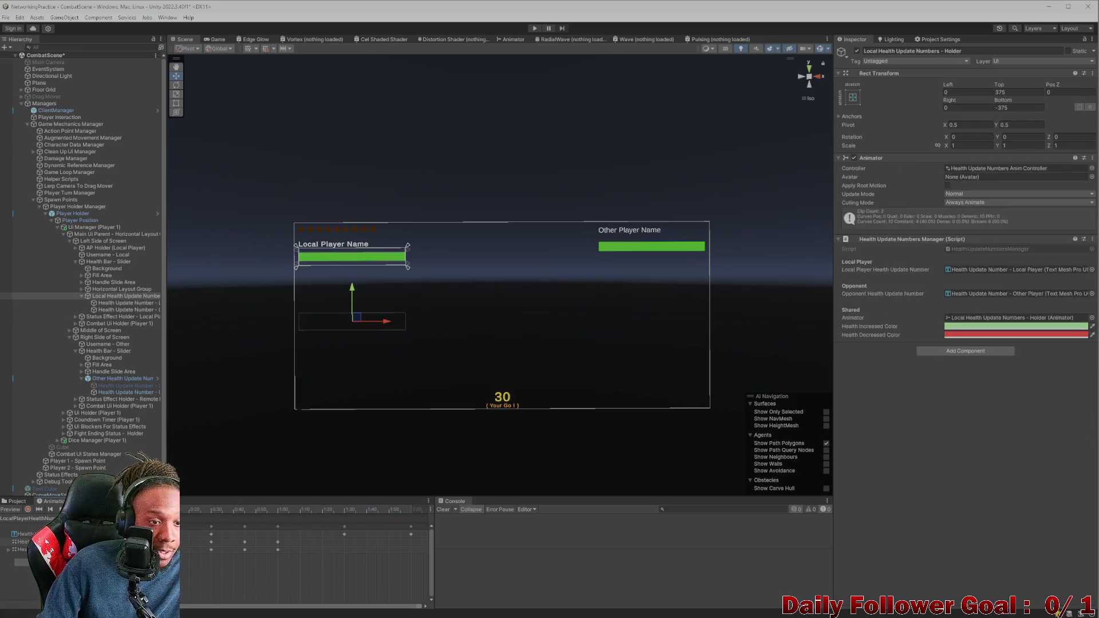
click(122, 378)
click(124, 309)
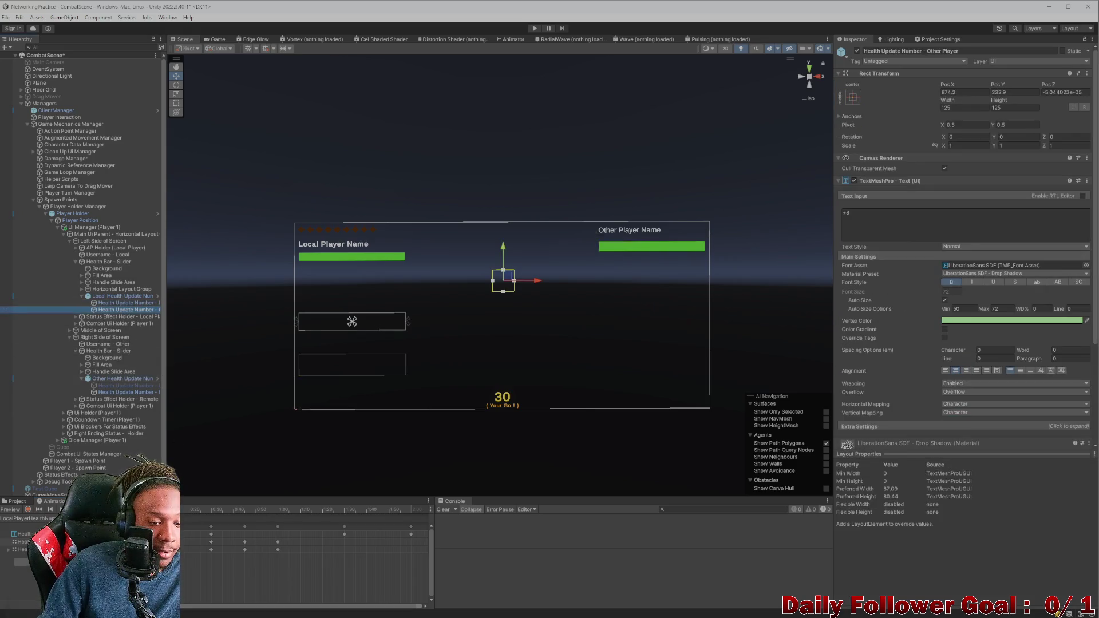
click(260, 510)
click(35, 519)
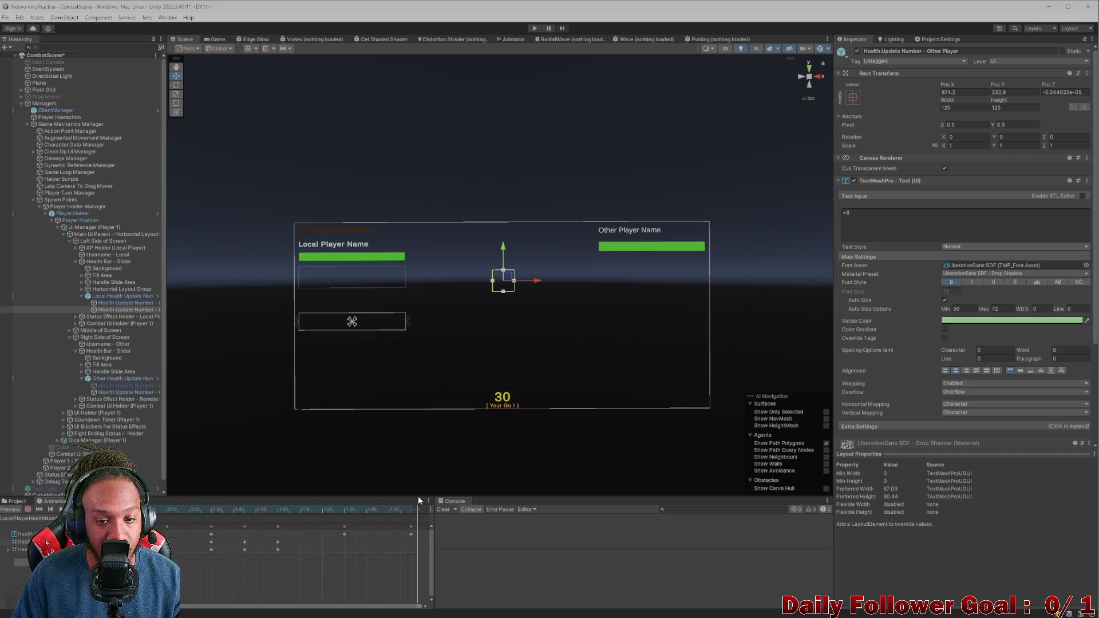
Step: Collapse the Local and Other Health Update Numbers holders and select Damage Manager to view its fields
click(127, 297)
click(115, 379)
click(83, 379)
click(81, 296)
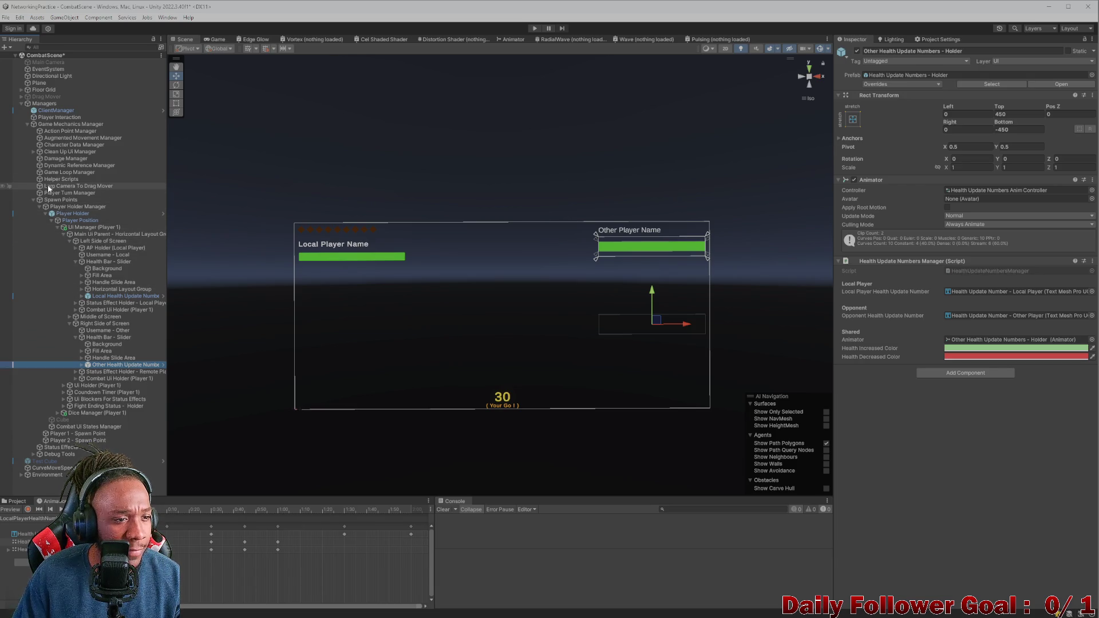
click(57, 159)
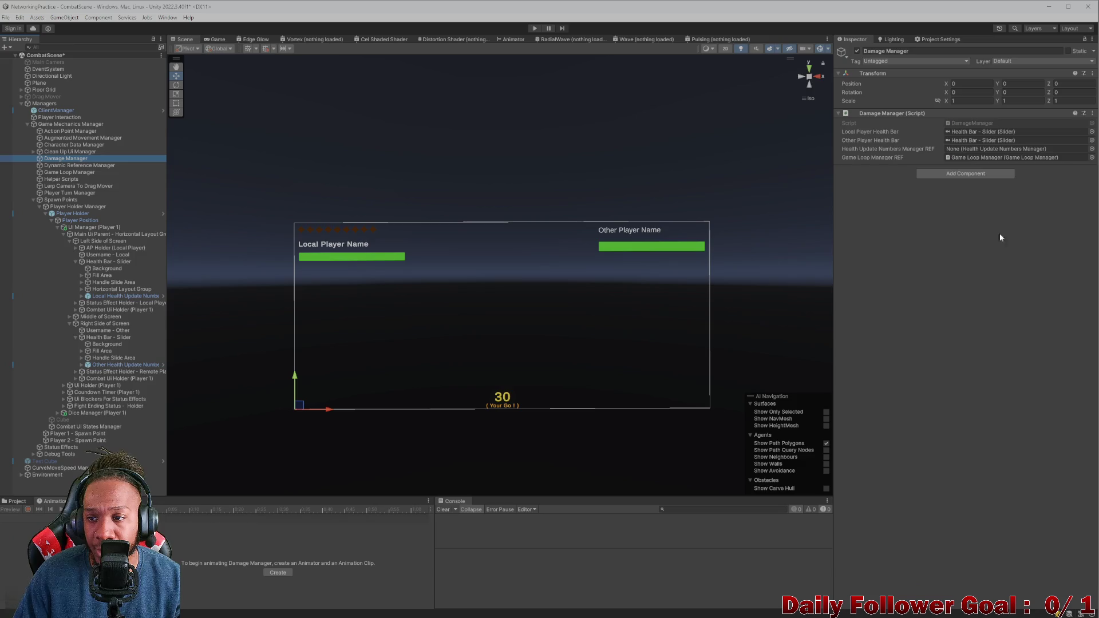
Step: Open DamageManager.cs and highlight the healthUpdateNumbersManagerREF field and its uses
click(986, 122)
double_click(987, 122)
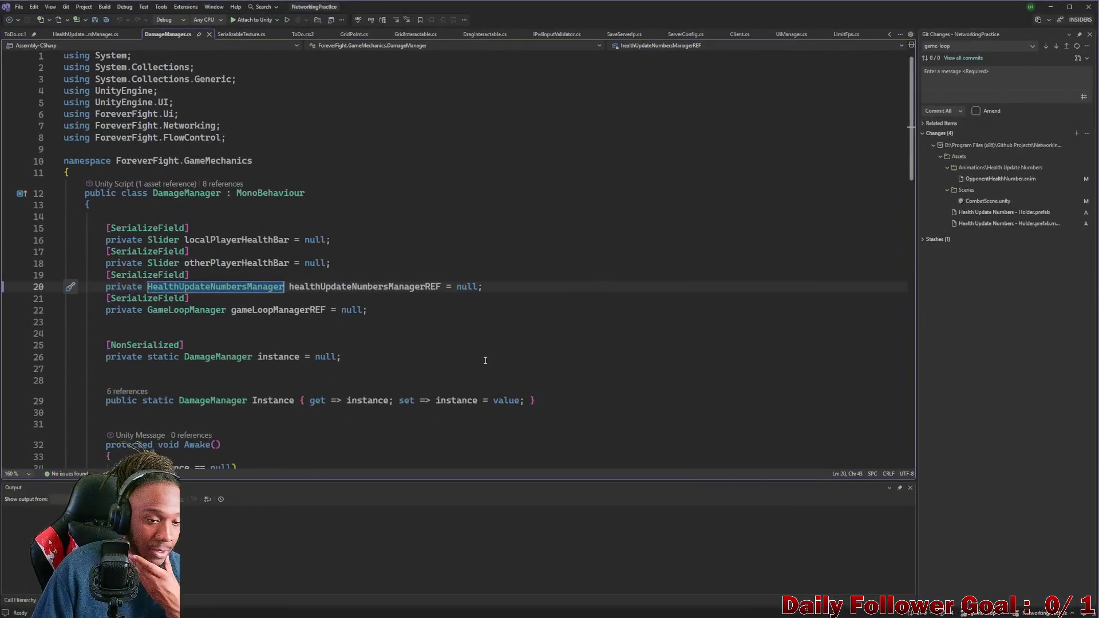
scroll(492, 334, down, 1)
click(362, 252)
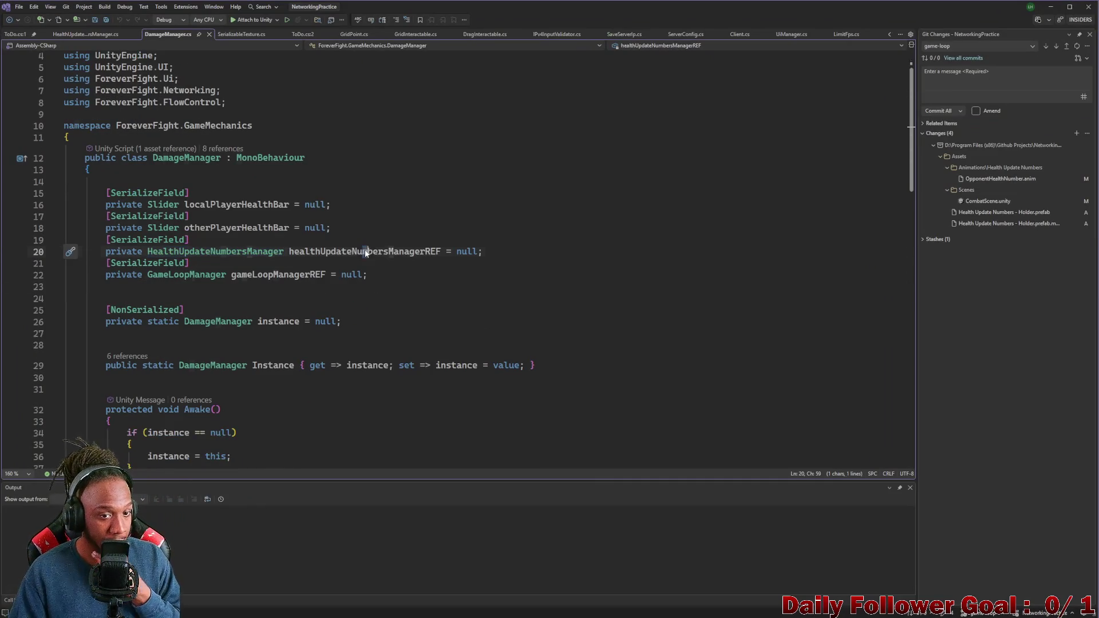
double_click(361, 251)
scroll(348, 327, down, 13)
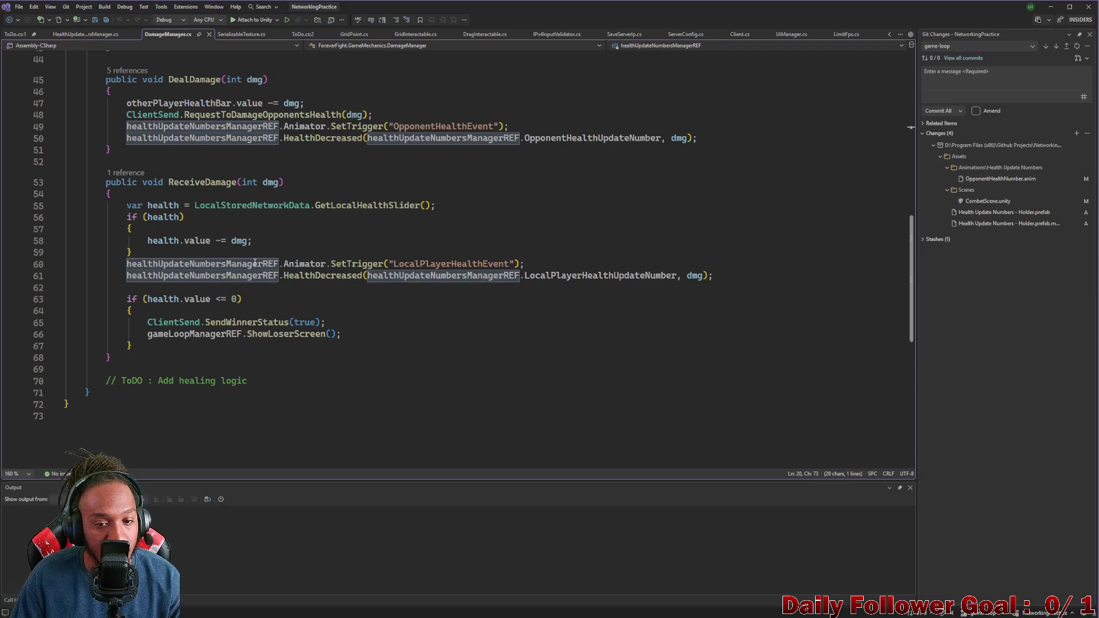
scroll(256, 307, up, 8)
scroll(283, 312, up, 5)
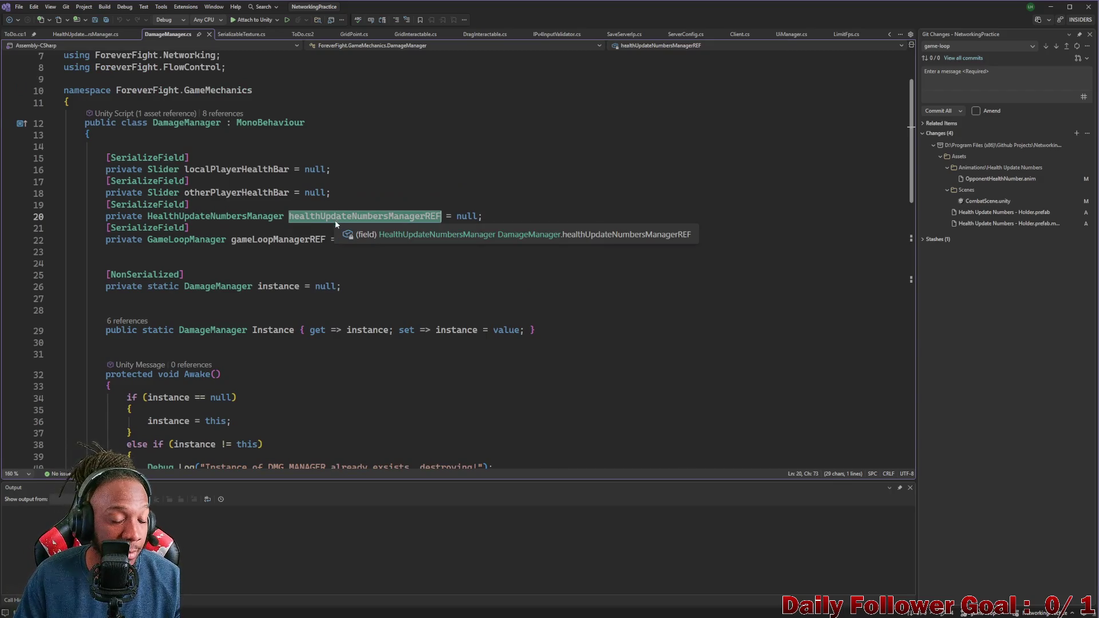
Step: Duplicate the [SerializeField] manager field declaration directly below the original
mouse_move(495, 218)
mouse_down()
mouse_move(66, 194)
mouse_move(66, 204)
mouse_up()
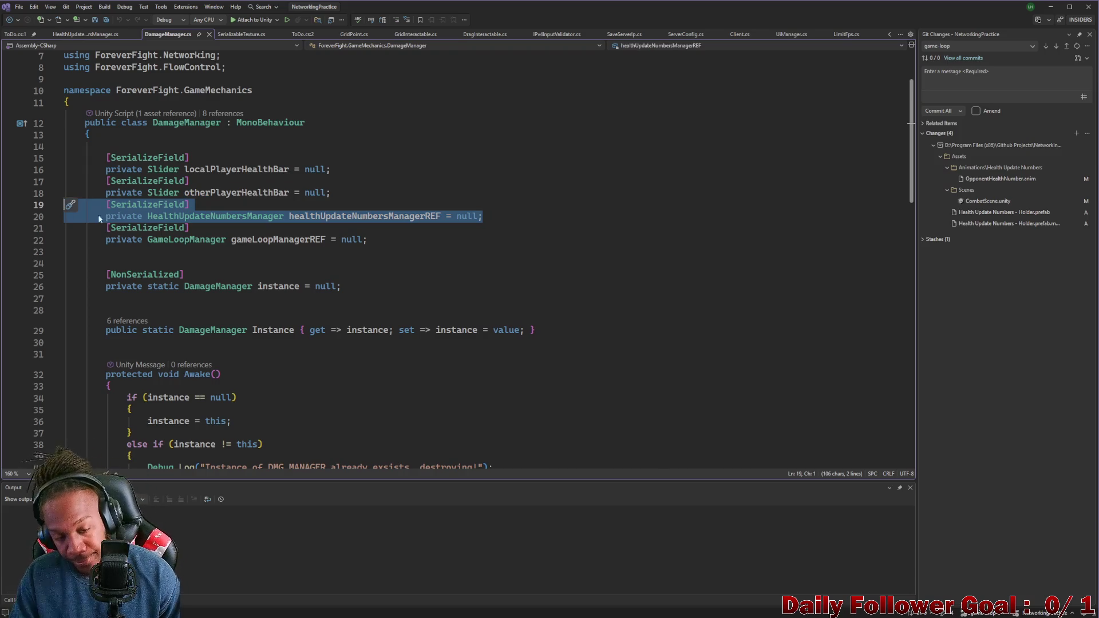
key(ctrl+c)
click(481, 217)
key(Return)
key(ctrl+v)
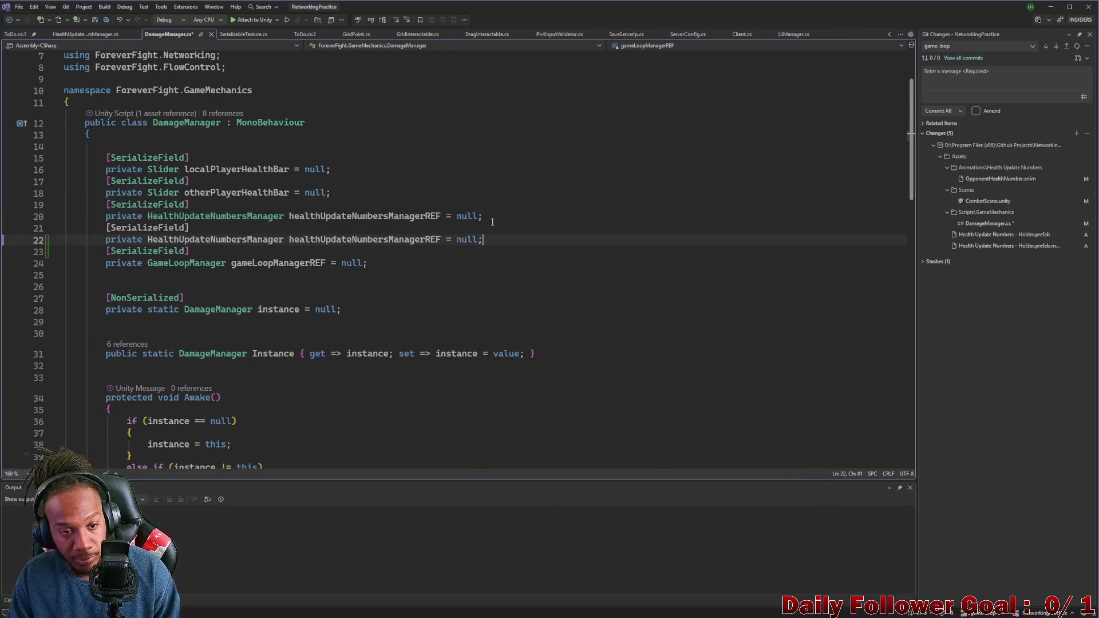
Step: Rename the two fields localHealthUpdateNumbersManagerREF and otherHealthUpdateNumbersManagerREF
click(291, 216)
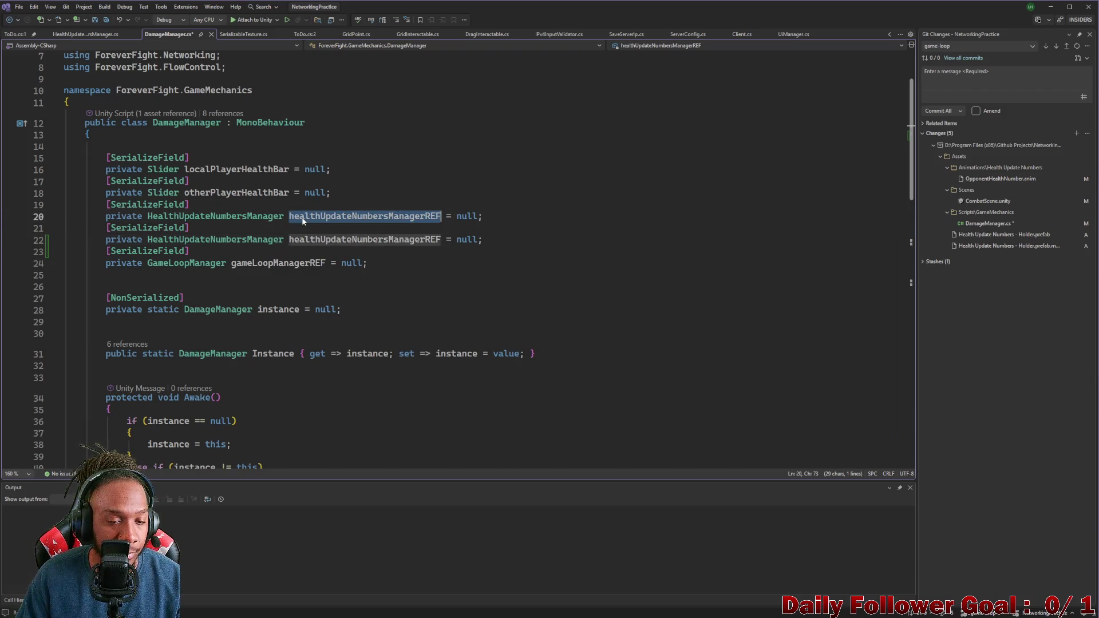
key(ctrl+r)
key(ctrl+r)
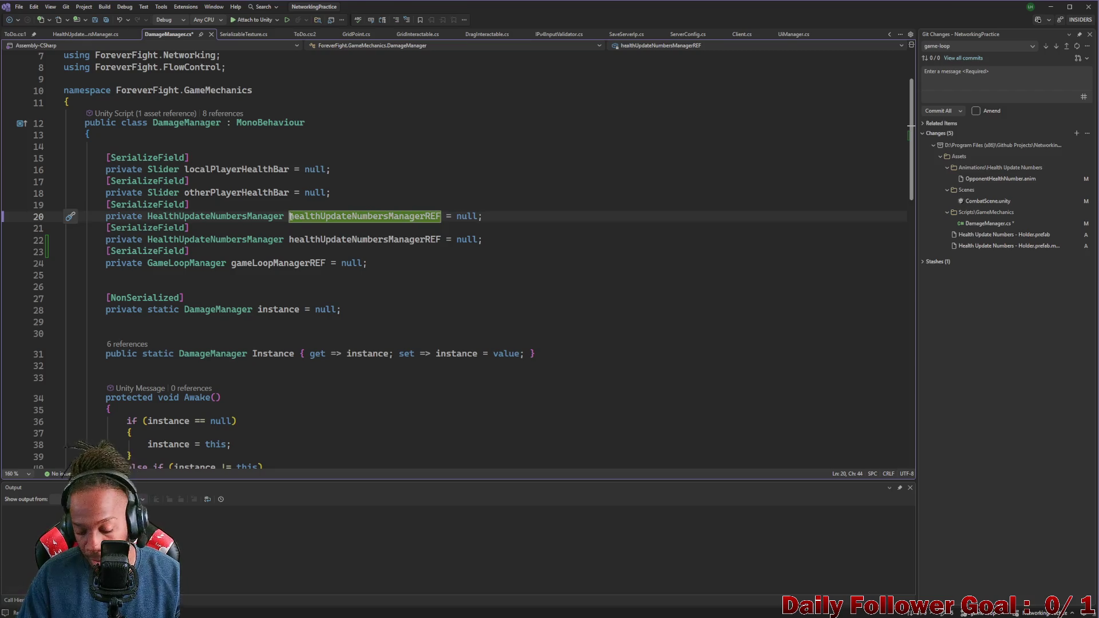
text(local)
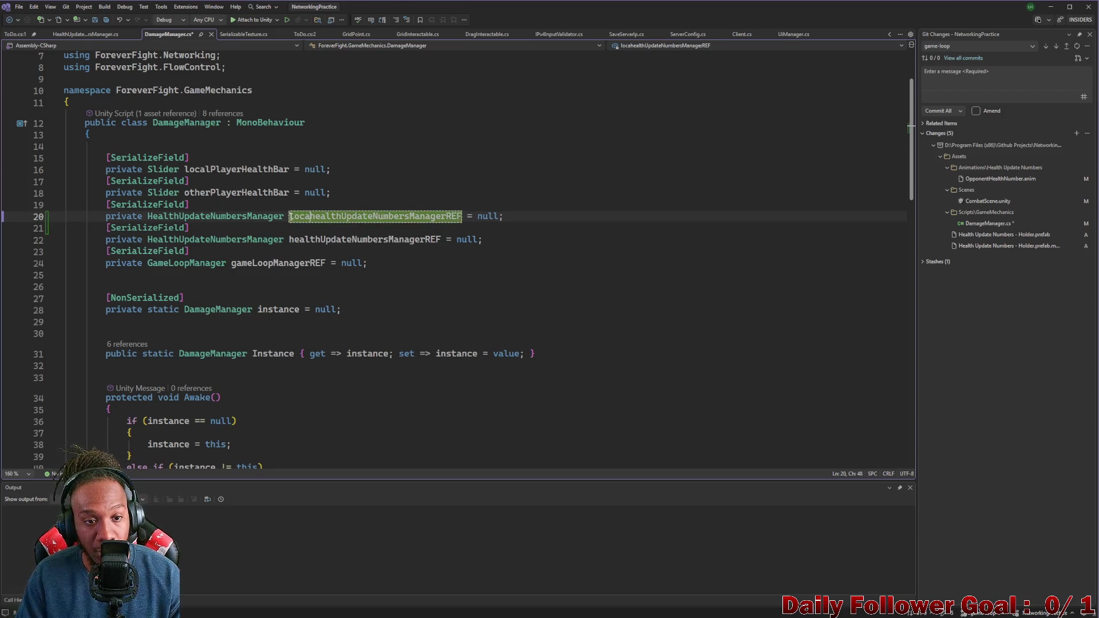
key(BackSpace)
text(H)
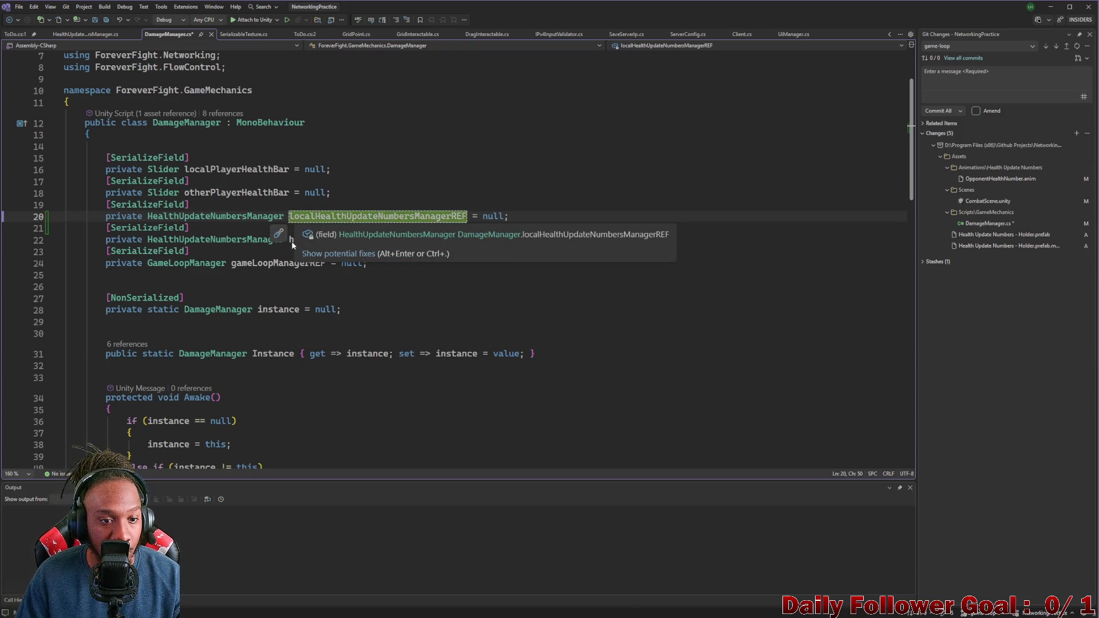
click(291, 241)
key(ctrl+r)
key(ctrl+r)
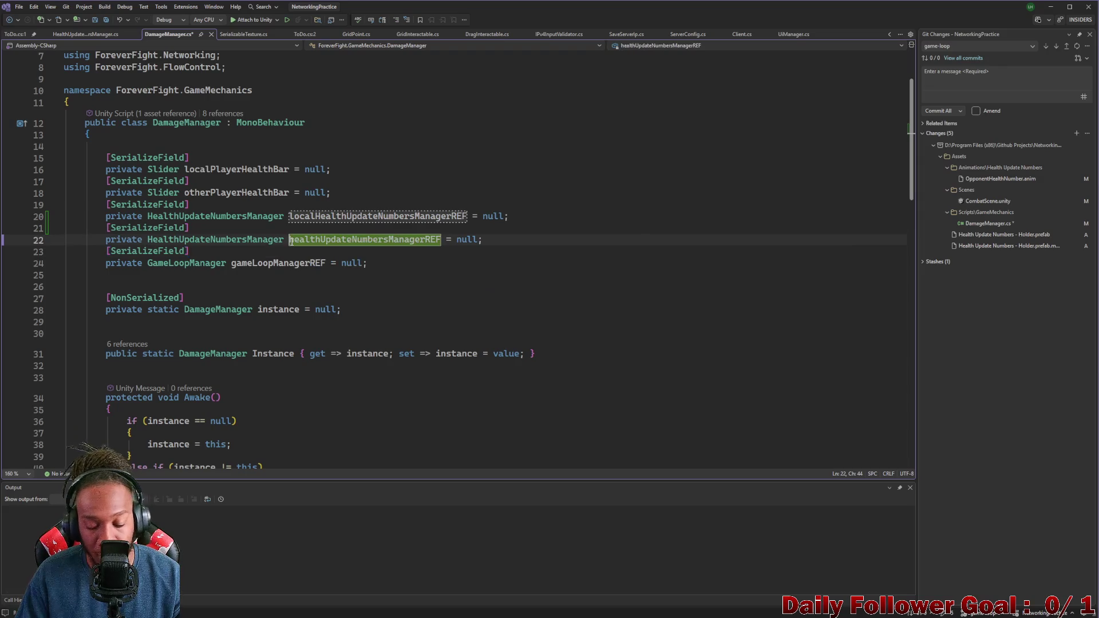
text(otherH)
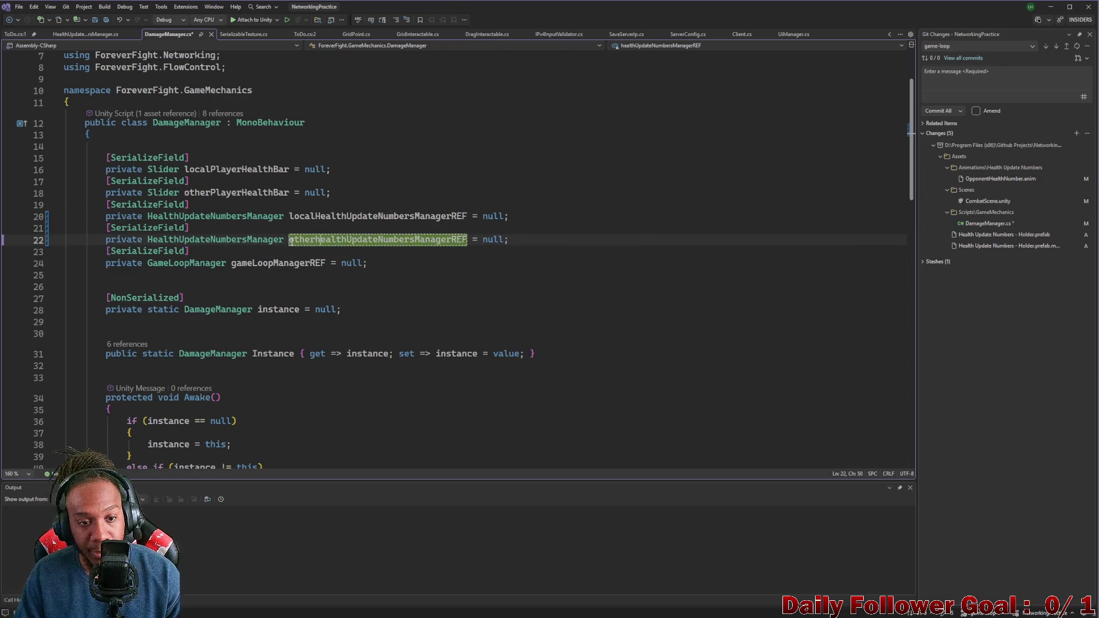
key(Delete)
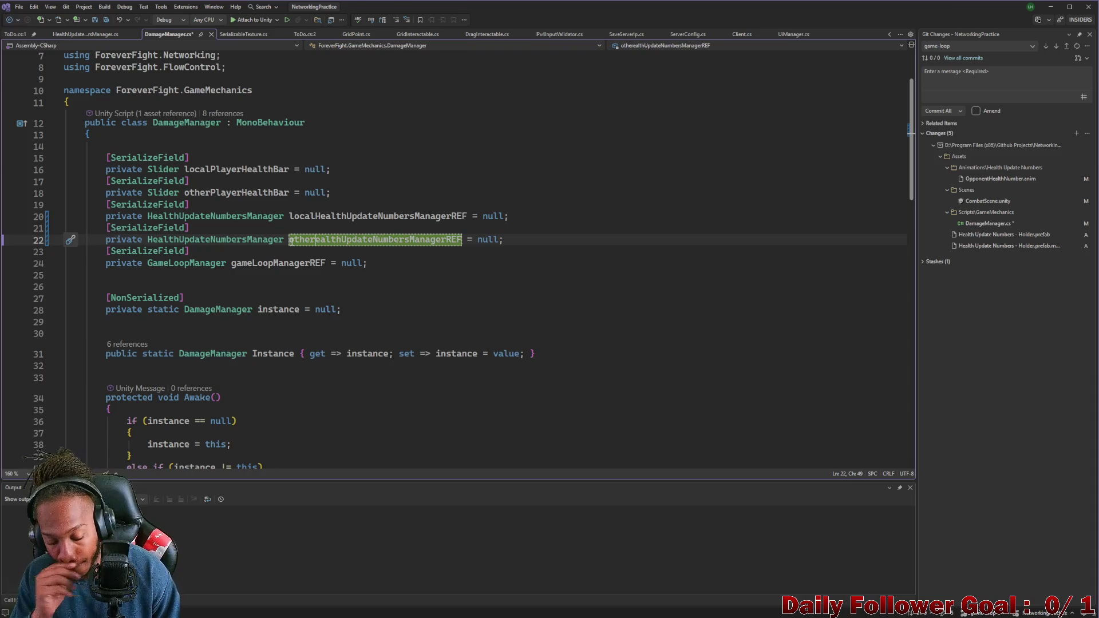
text(H)
double_click(352, 216)
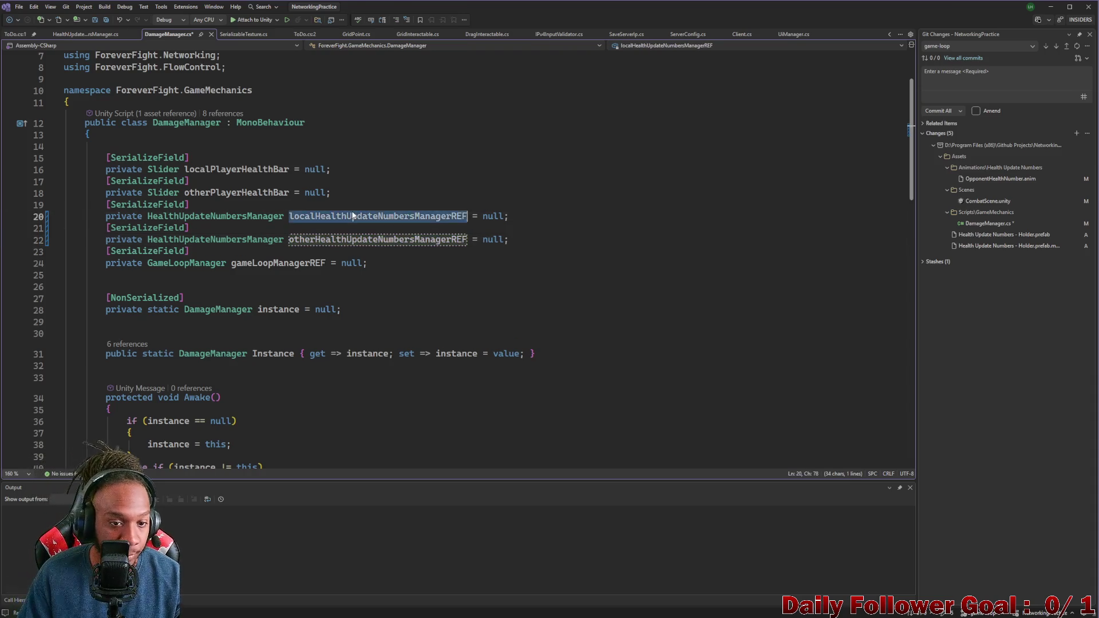
scroll(374, 278, down, 5)
scroll(375, 279, down, 7)
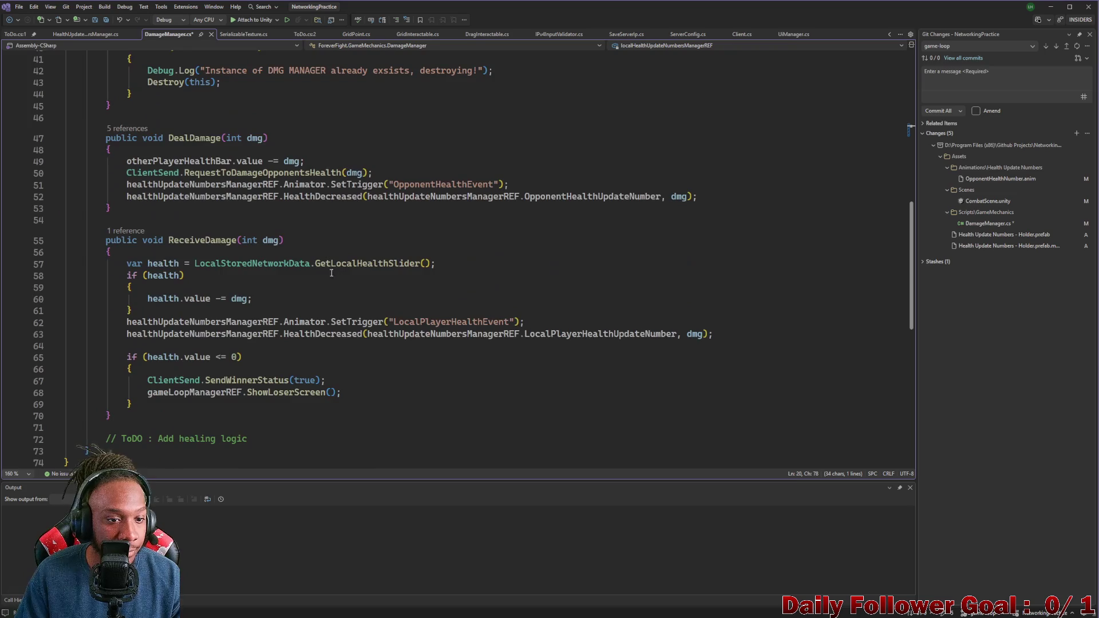
Step: Replace the old manager references on lines 62–63 with localHealthUpdateNumbersManagerREF
scroll(243, 219, up, 12)
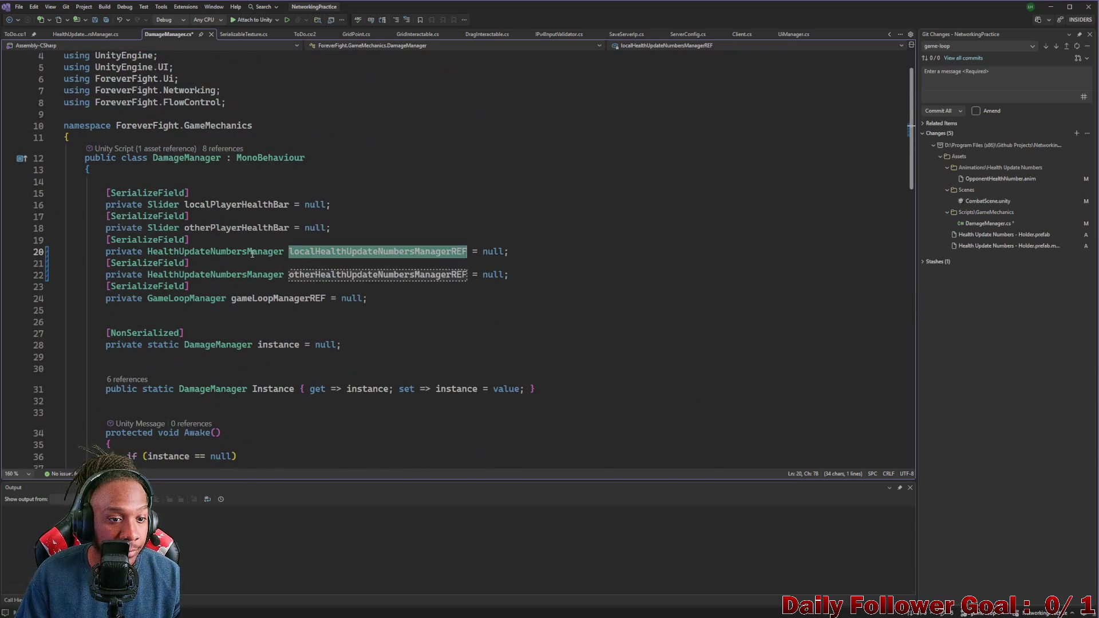
scroll(259, 249, up, 1)
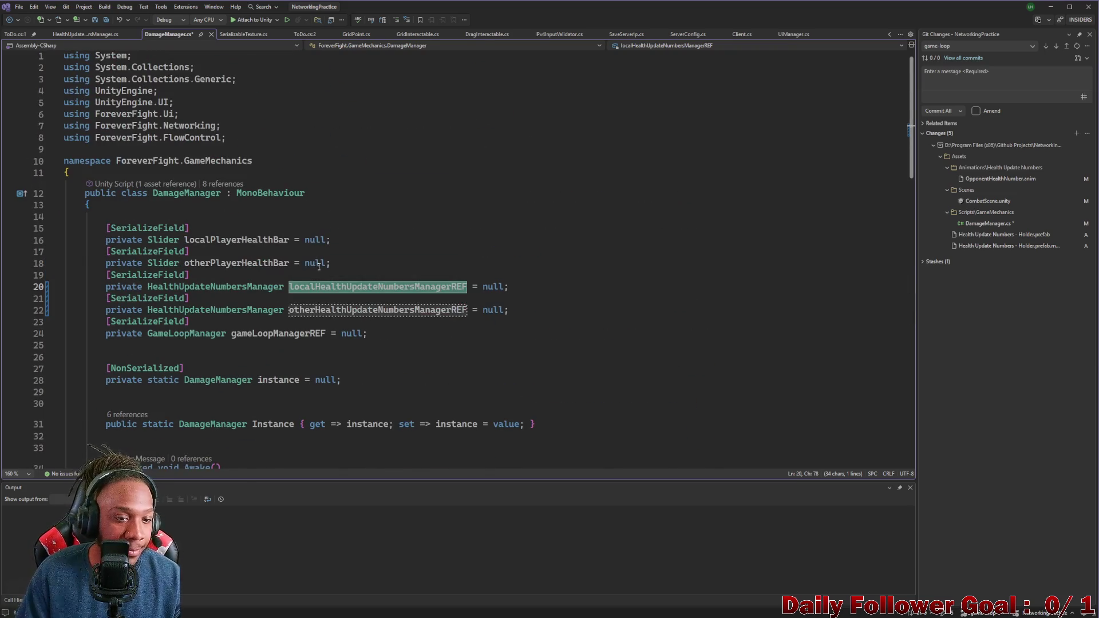
scroll(329, 277, down, 7)
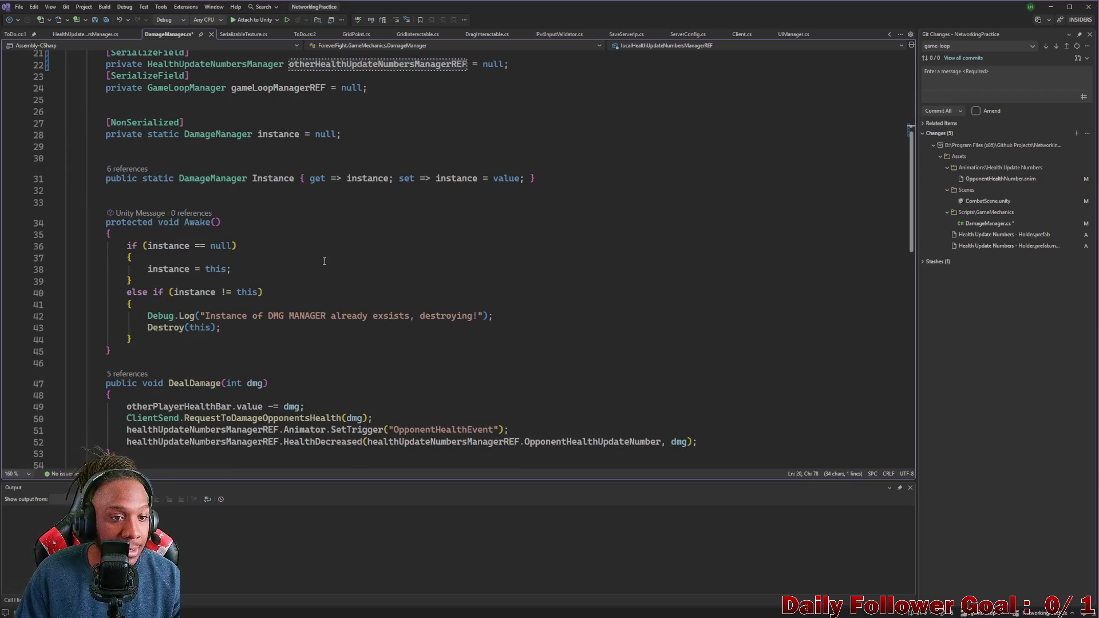
scroll(309, 275, down, 3)
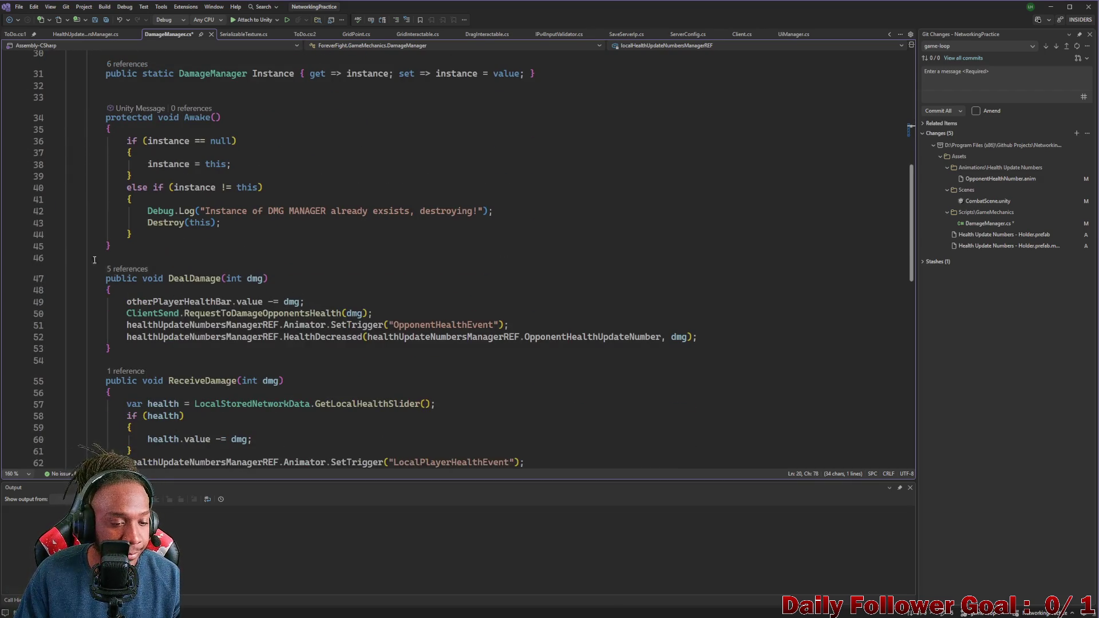
scroll(243, 309, down, 3)
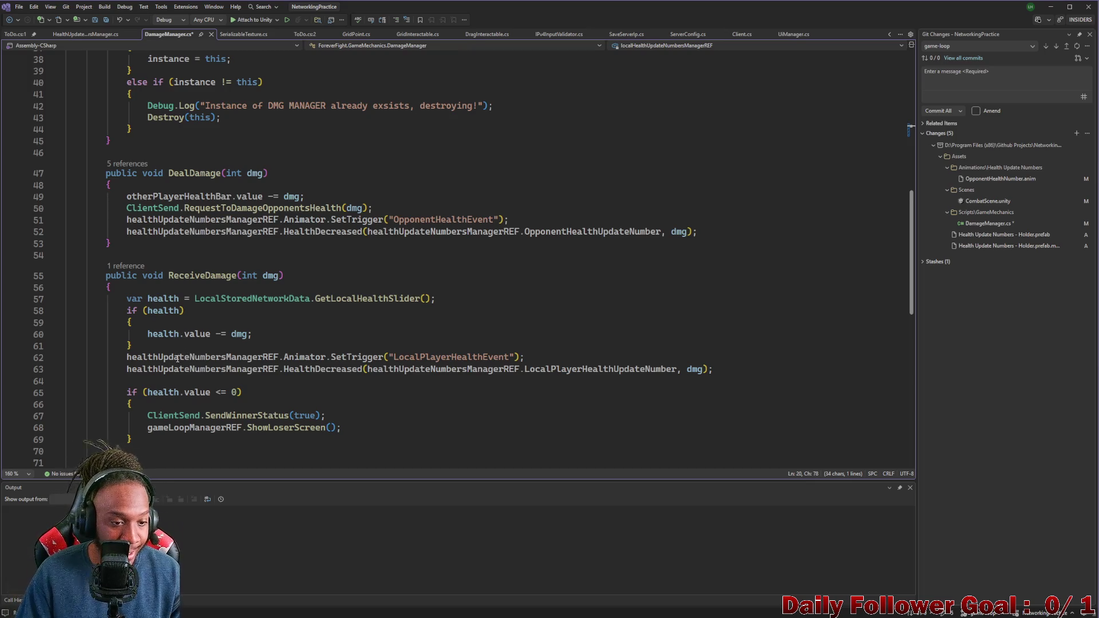
double_click(177, 358)
key(shift+alt+period)
text(localHealthUpdateNumbersManagerREF)
key(ctrl+shift+Left)
scroll(285, 381, down, 2)
scroll(284, 381, up, 10)
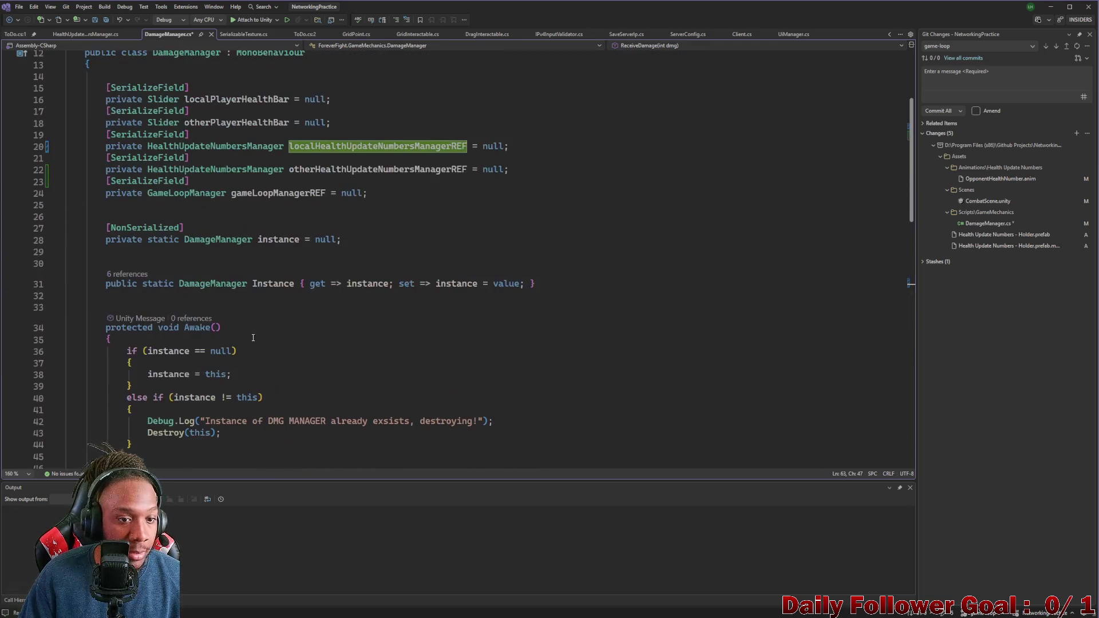
Step: Replace the old manager references on lines 51–52 with otherHealthUpdateNumbersManagerREF
double_click(321, 169)
key(ctrl+c)
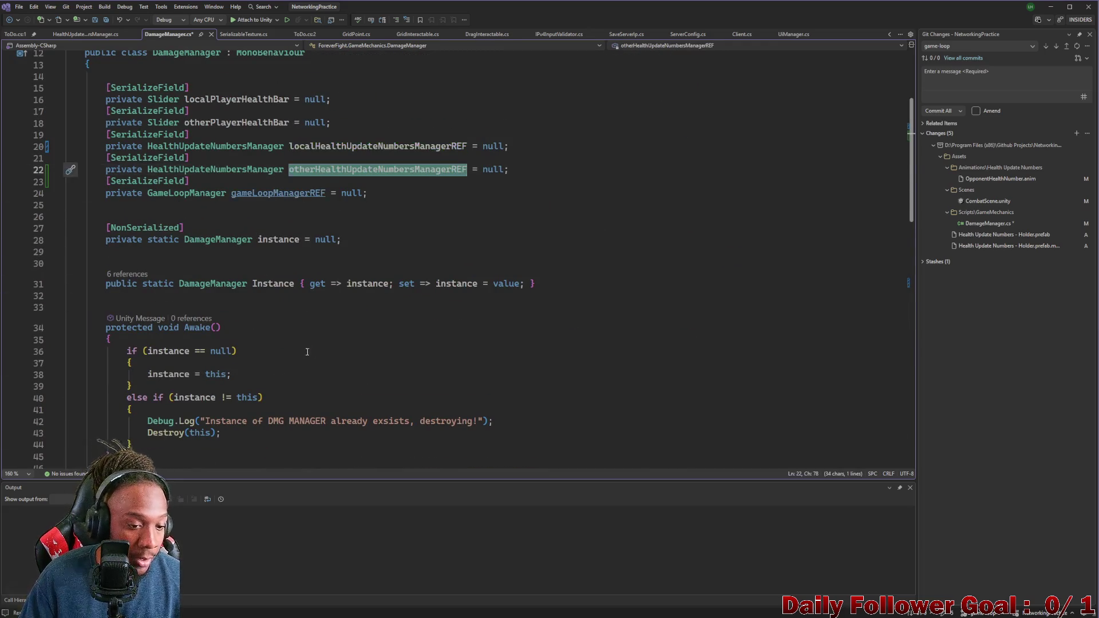
scroll(264, 336, down, 7)
double_click(221, 290)
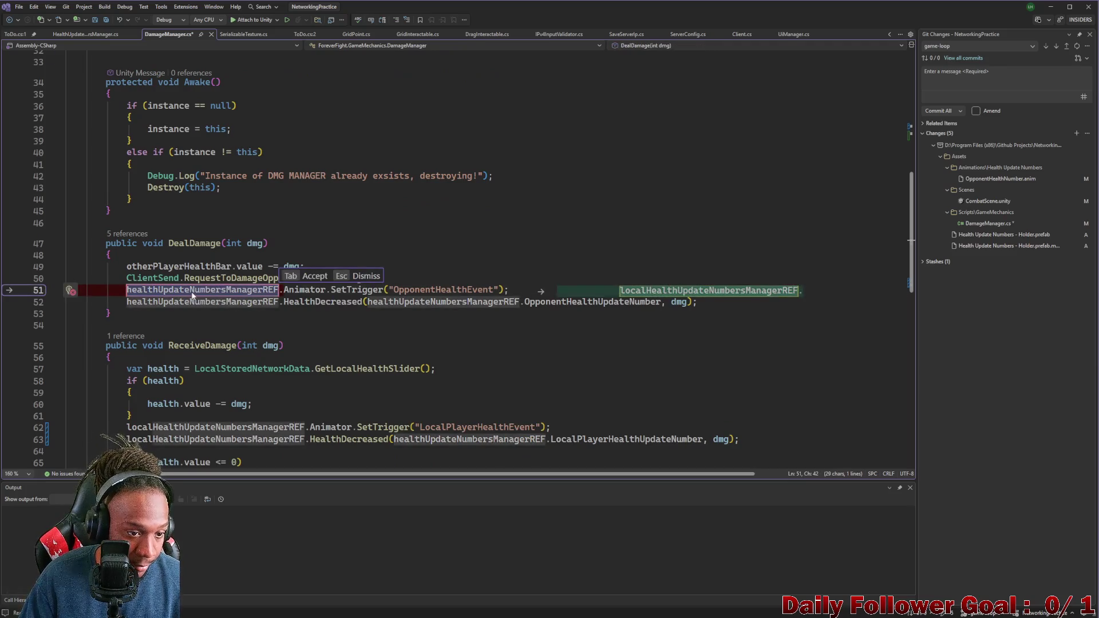
key(ctrl+v)
double_click(202, 301)
key(ctrl+v)
Step: Save DamageManager.cs and minimize Visual Studio to return to Unity
scroll(472, 347, down, 2)
scroll(471, 347, down, 1)
key(ctrl+s)
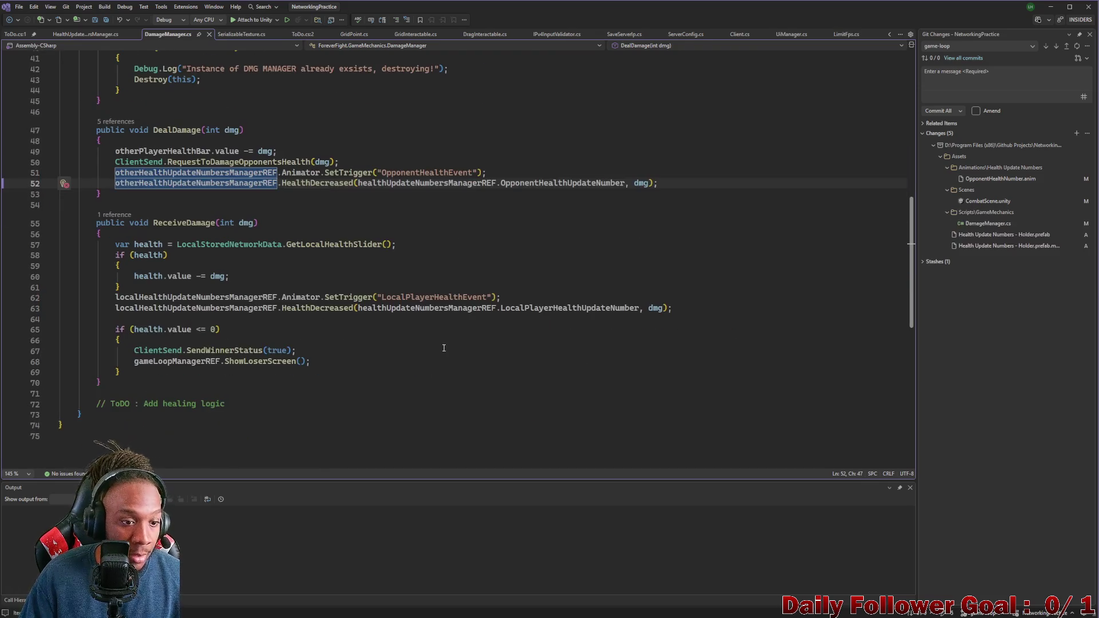
scroll(640, 132, up, 9)
scroll(639, 133, up, 4)
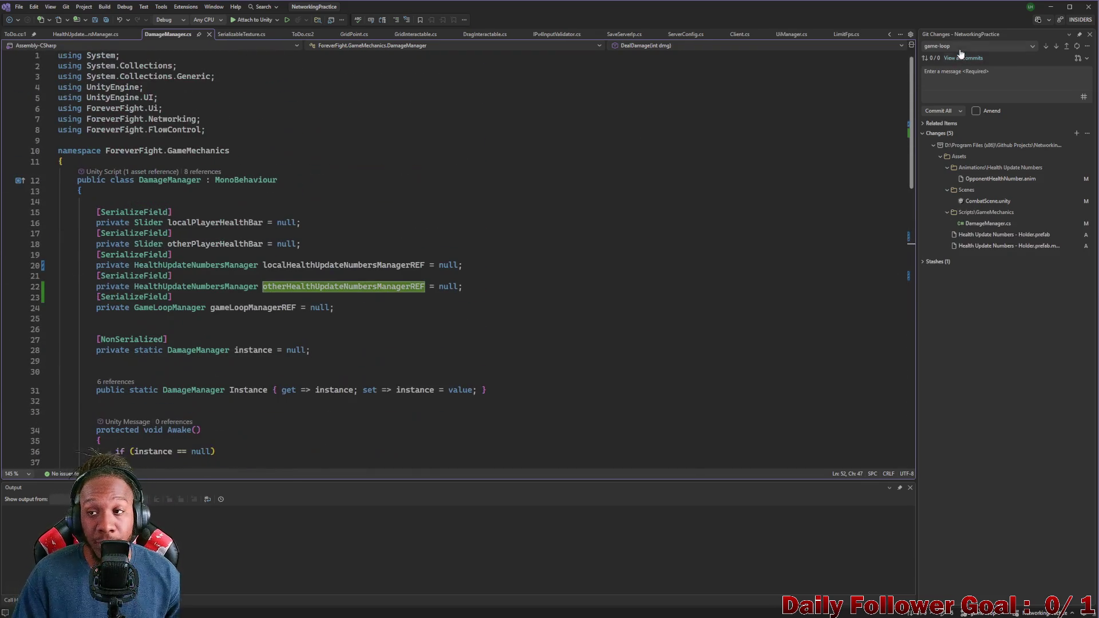
click(1051, 7)
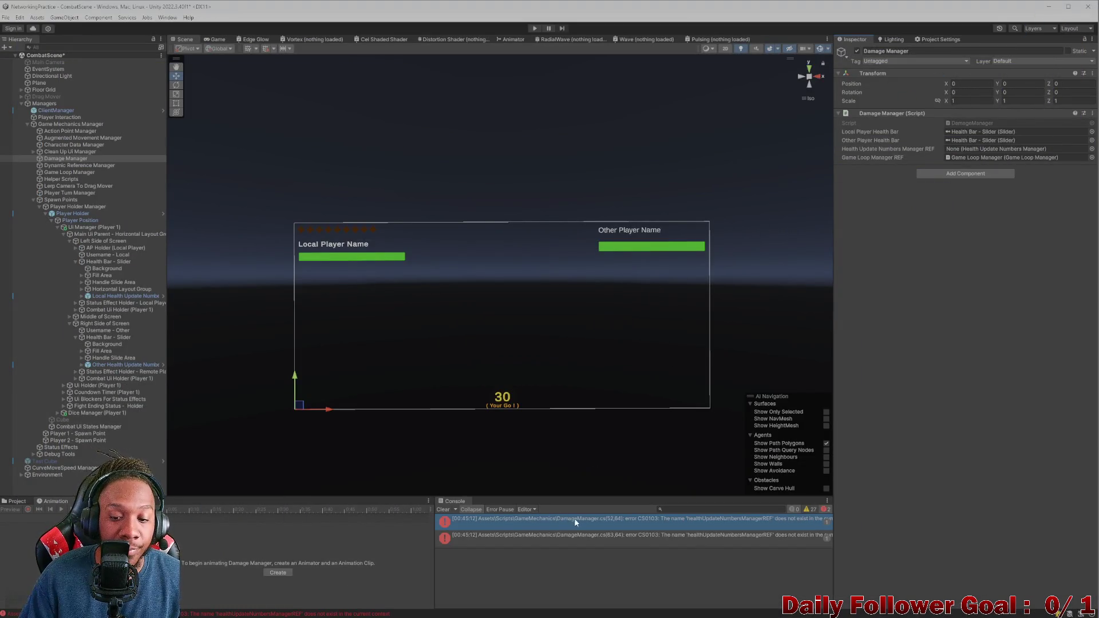
Step: From the compile error, change the line-52 HealthDecreased argument to otherHealthUpdateNumbersManagerREF
double_click(575, 521)
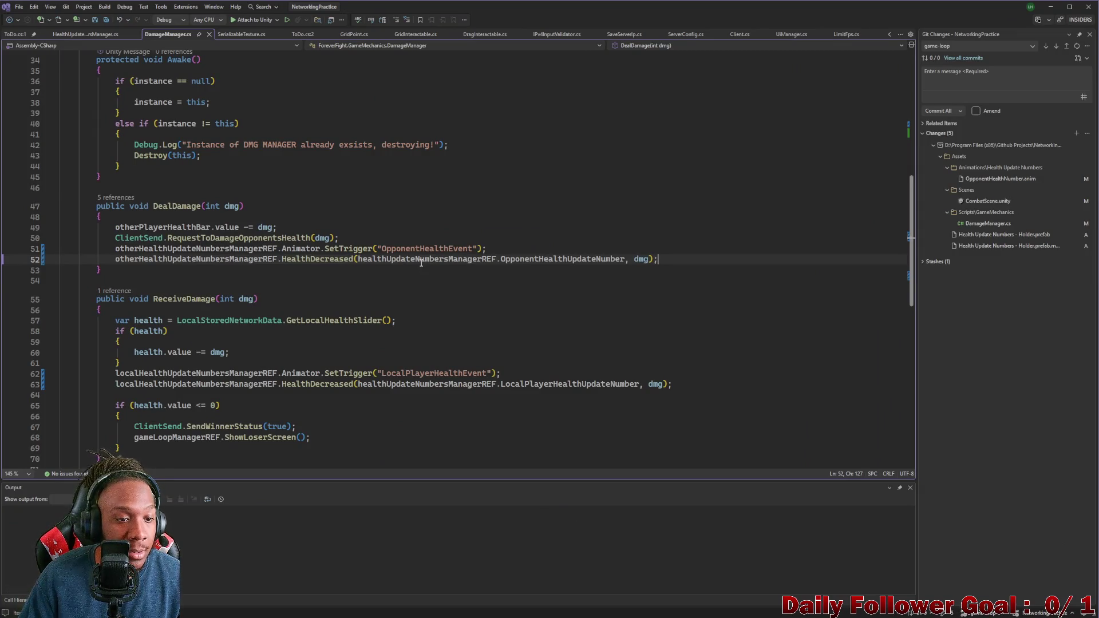
double_click(176, 260)
key(alt+shift+semicolon)
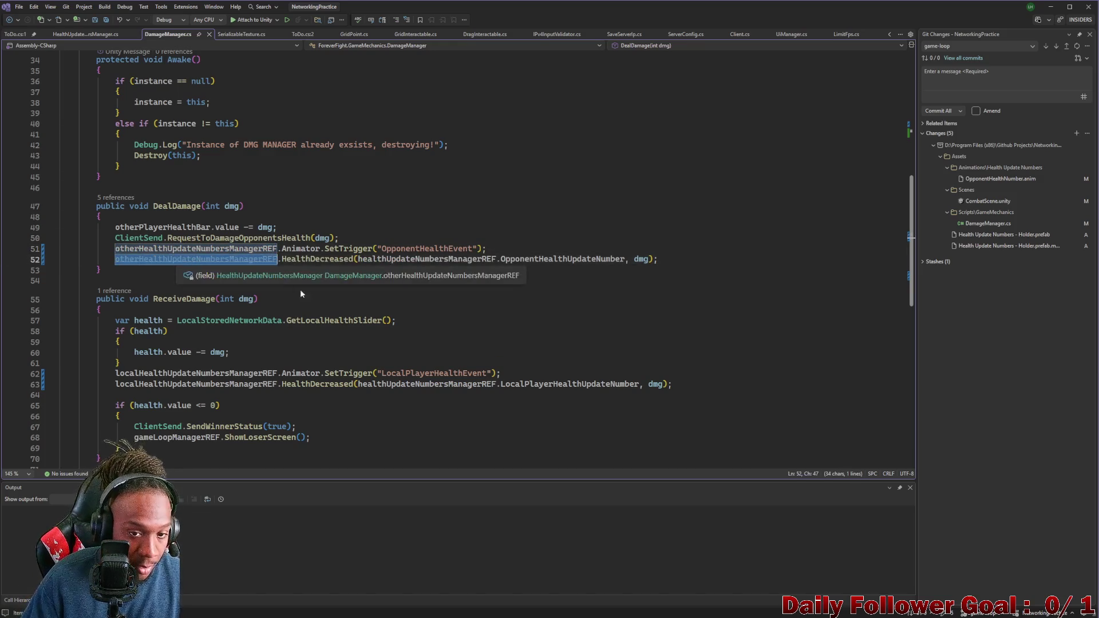
double_click(400, 259)
key(ctrl+v)
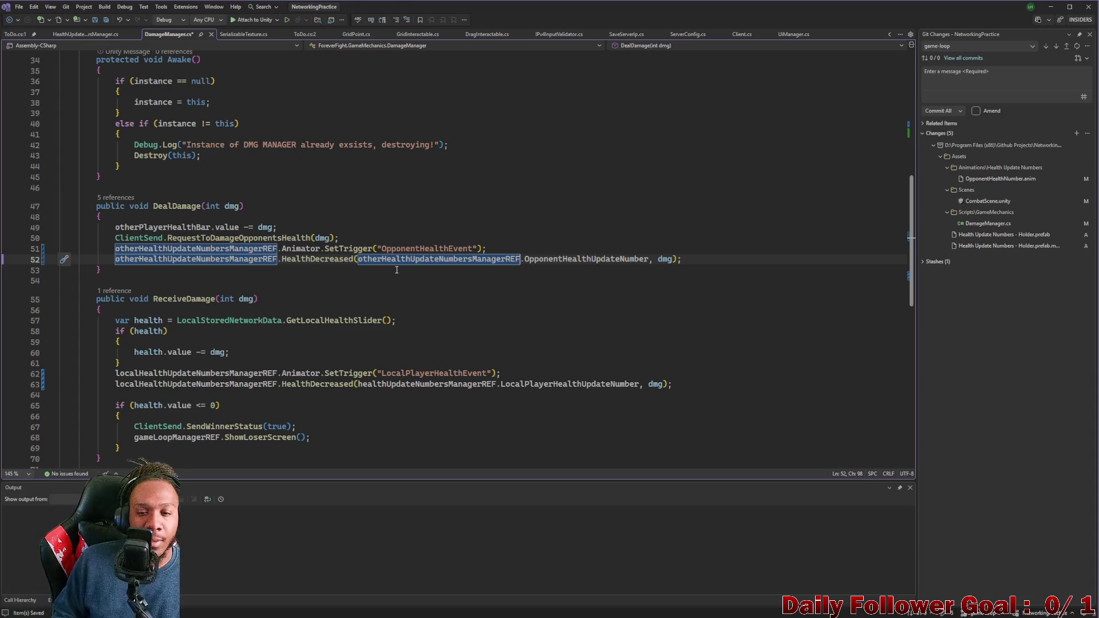
Step: Change the line-63 argument to localHealthUpdateNumbersManagerREF, save, and return to Unity
scroll(381, 389, down, 1)
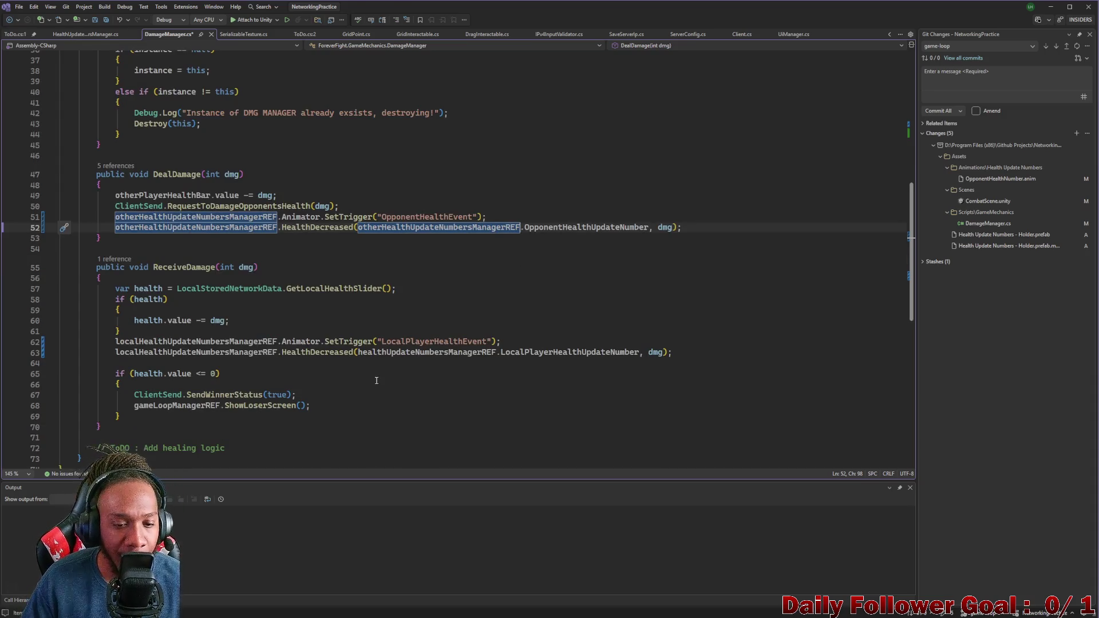
scroll(195, 324, down, 2)
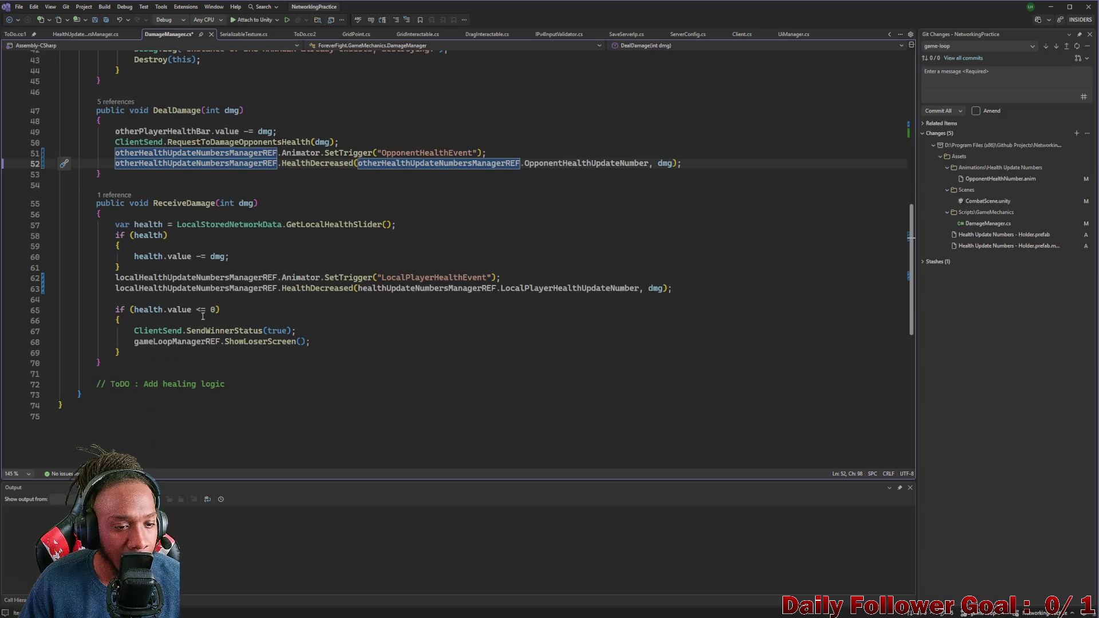
double_click(221, 288)
key(ctrl+c)
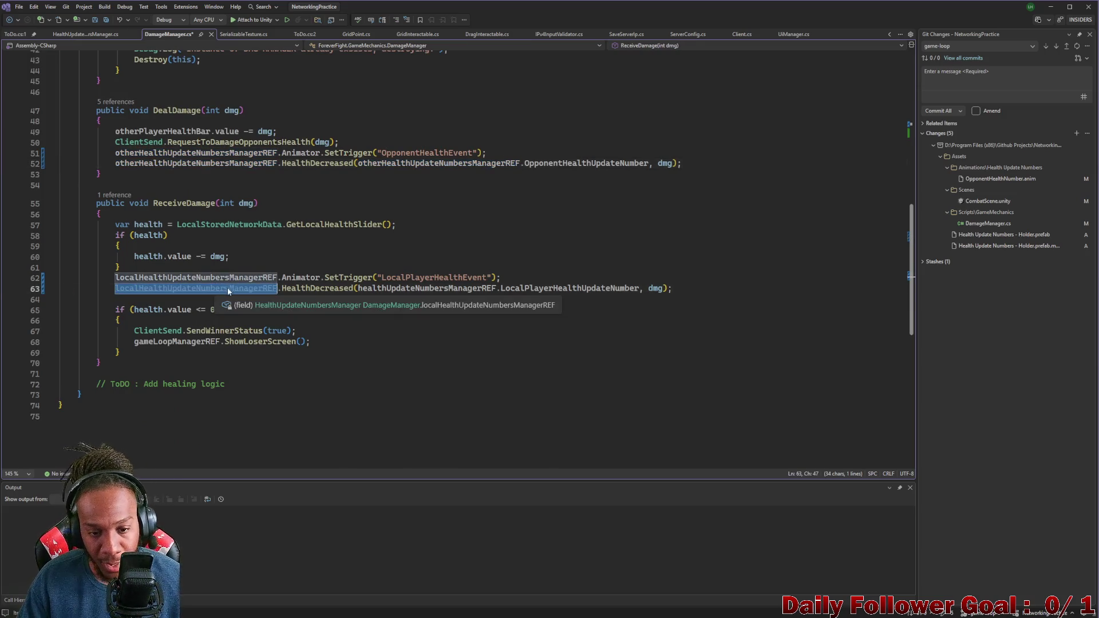
double_click(400, 289)
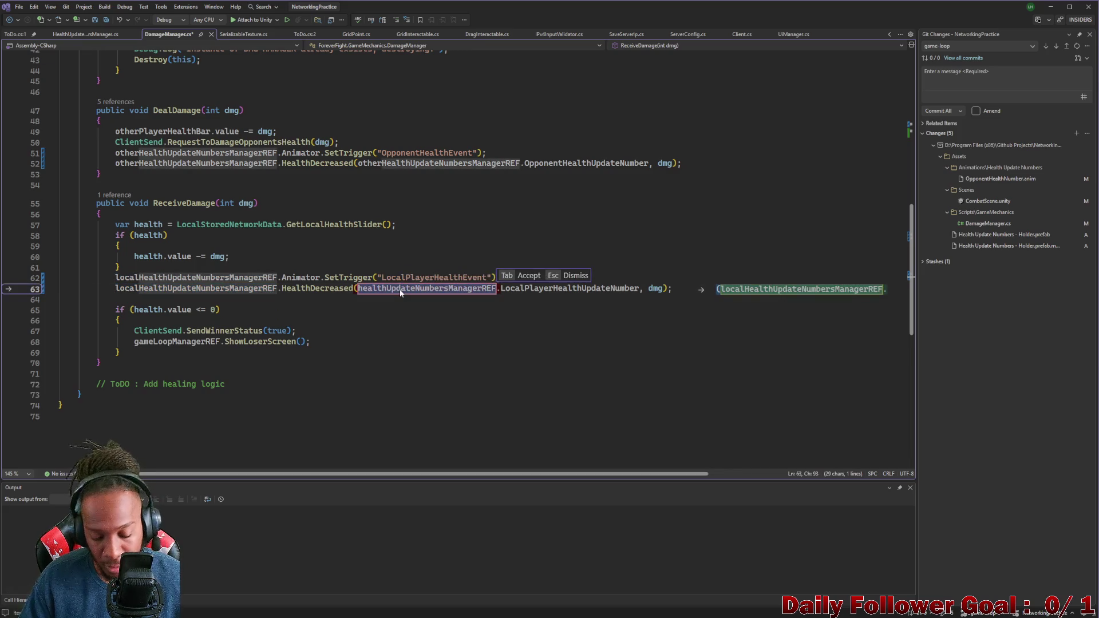
key(ctrl+v)
key(ctrl+s)
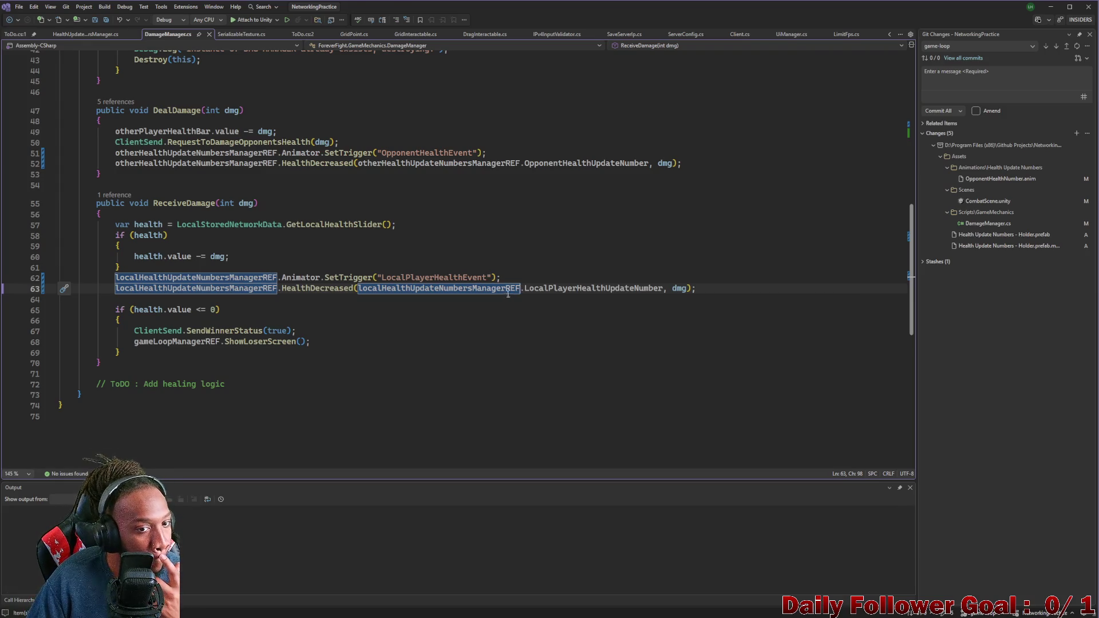
click(1051, 6)
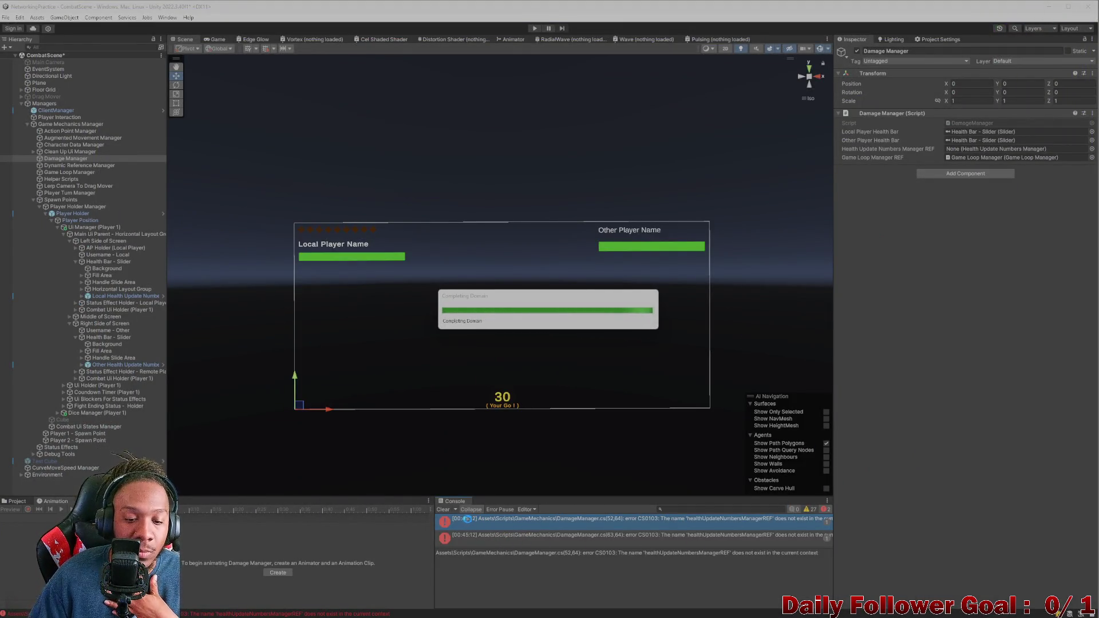
Step: Clear the Console and assign the Local and Other holders to Damage Manager's new fields
click(444, 509)
click(442, 509)
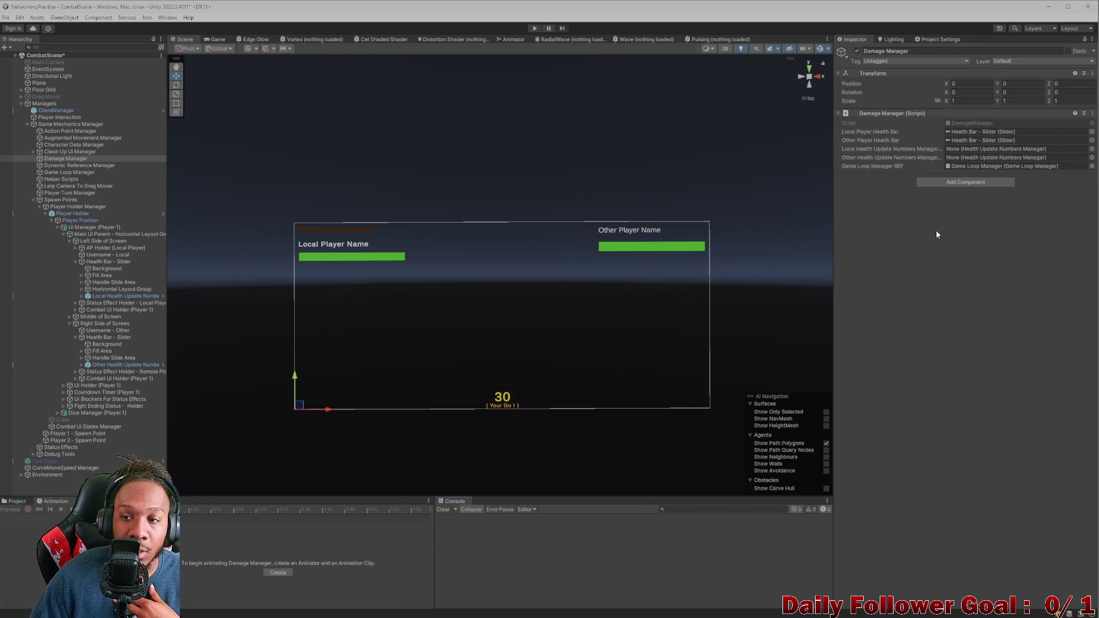
drag(109, 298, 938, 150)
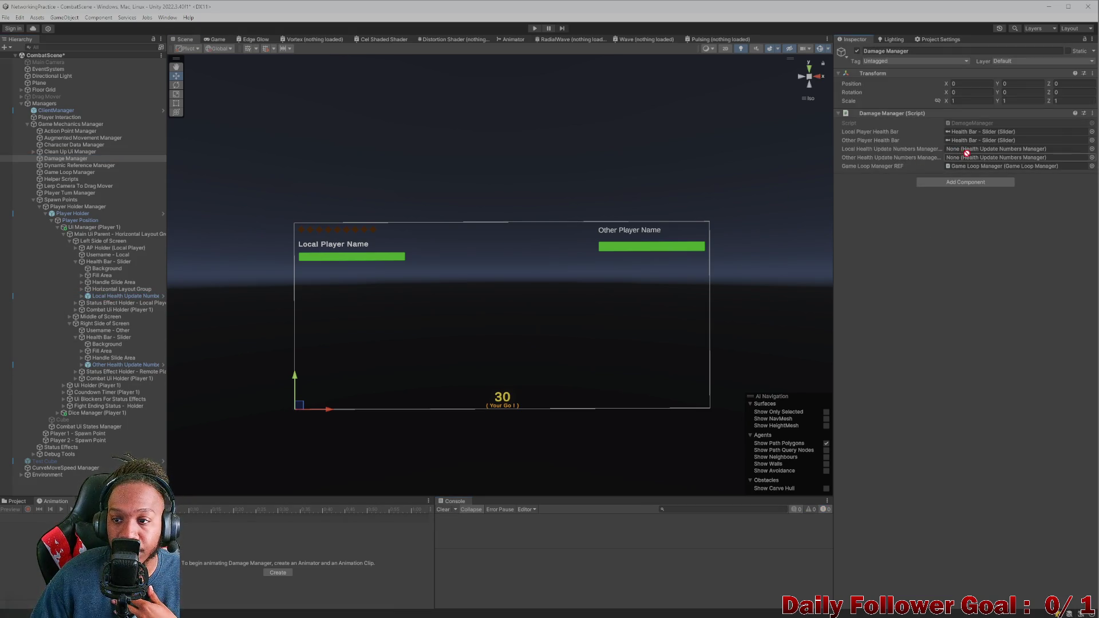
mouse_move(68, 365)
mouse_down()
mouse_move(400, 257)
mouse_move(962, 157)
mouse_up()
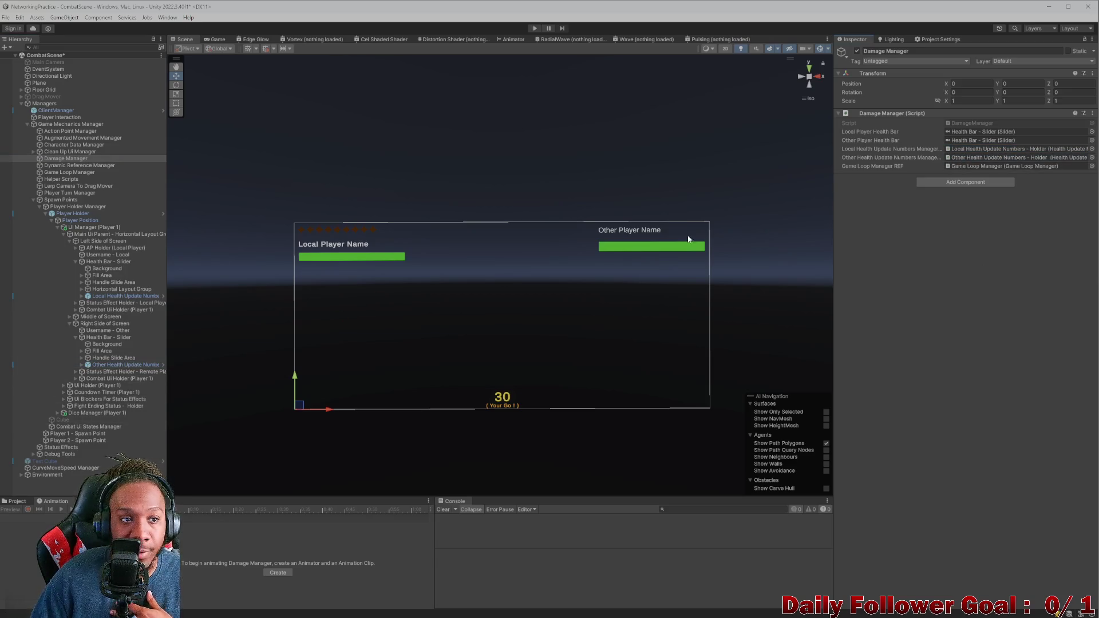
Step: Search the Project assets for the Lobby scene and open it
click(15, 501)
click(284, 509)
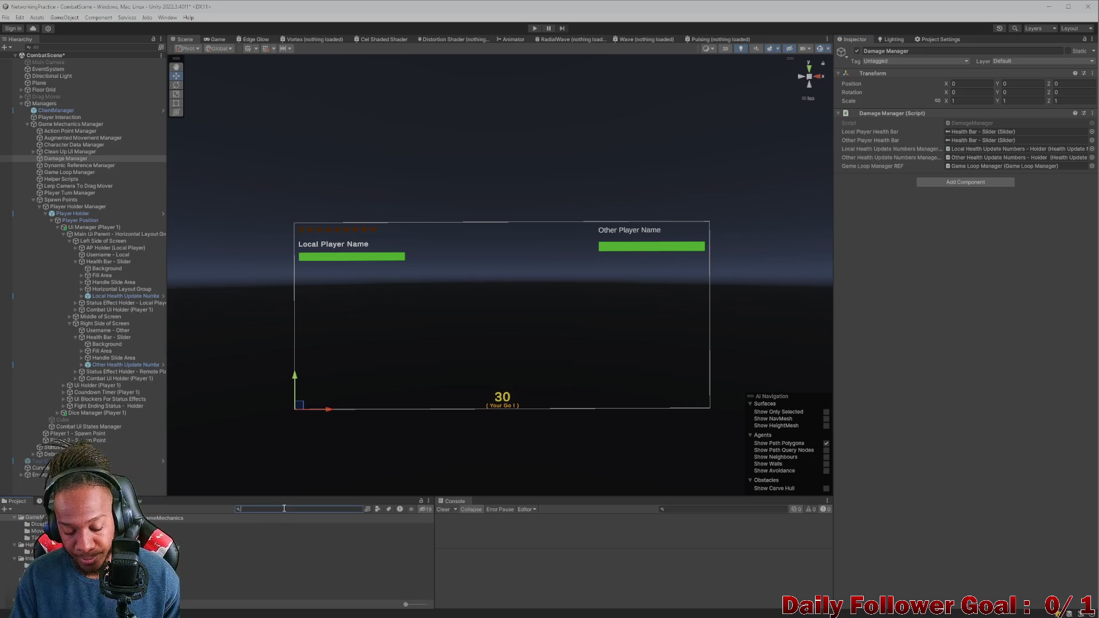
text(lobby)
double_click(286, 533)
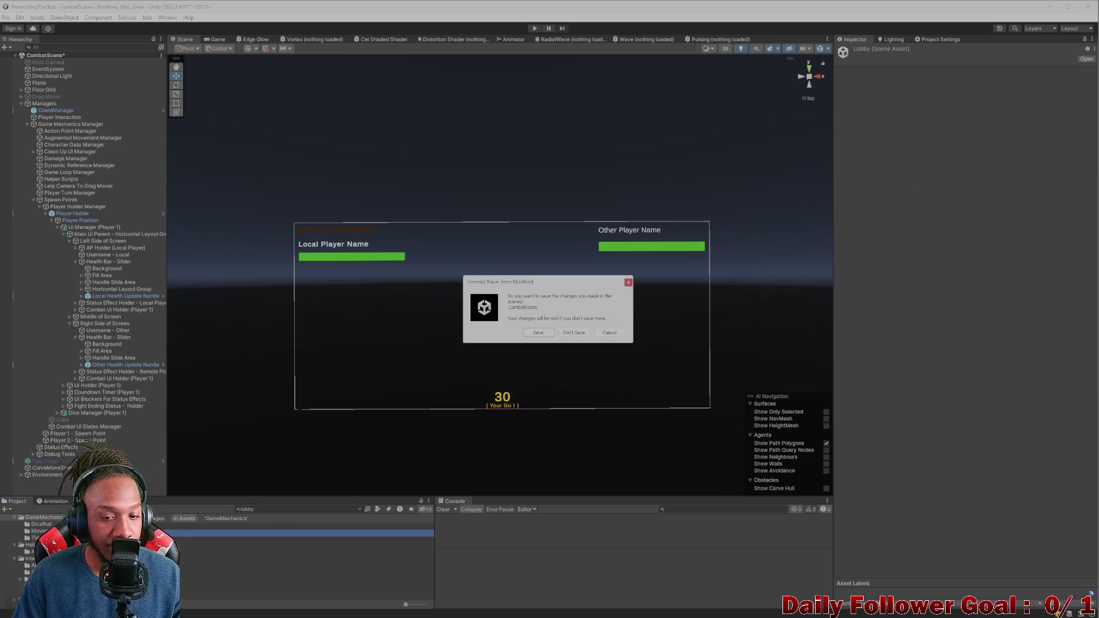
Step: Answer the save prompt, snap Unity left, and review the failed build's Speedster controller Punch errors
click(543, 332)
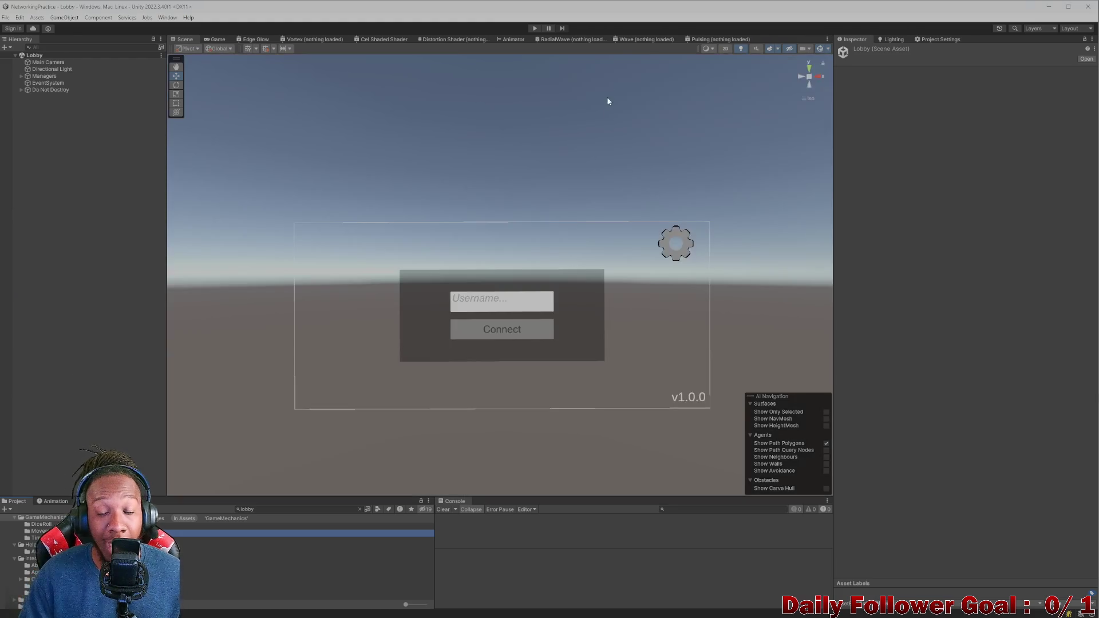
drag(647, 8, 439, 63)
drag(410, 27, 411, 27)
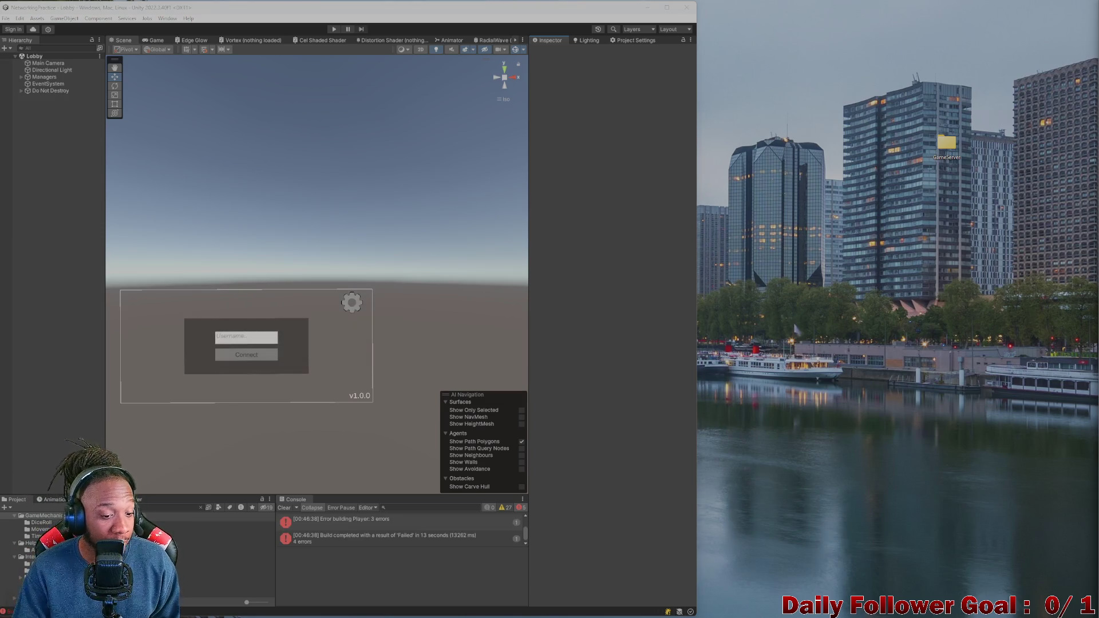
click(430, 537)
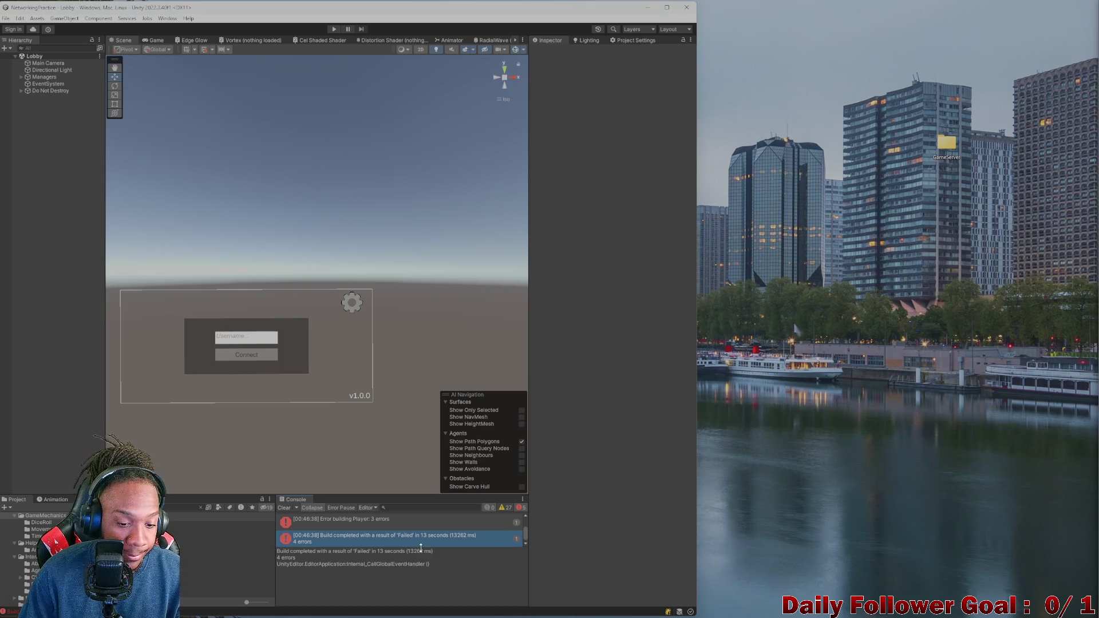
click(382, 521)
scroll(390, 539, up, 3)
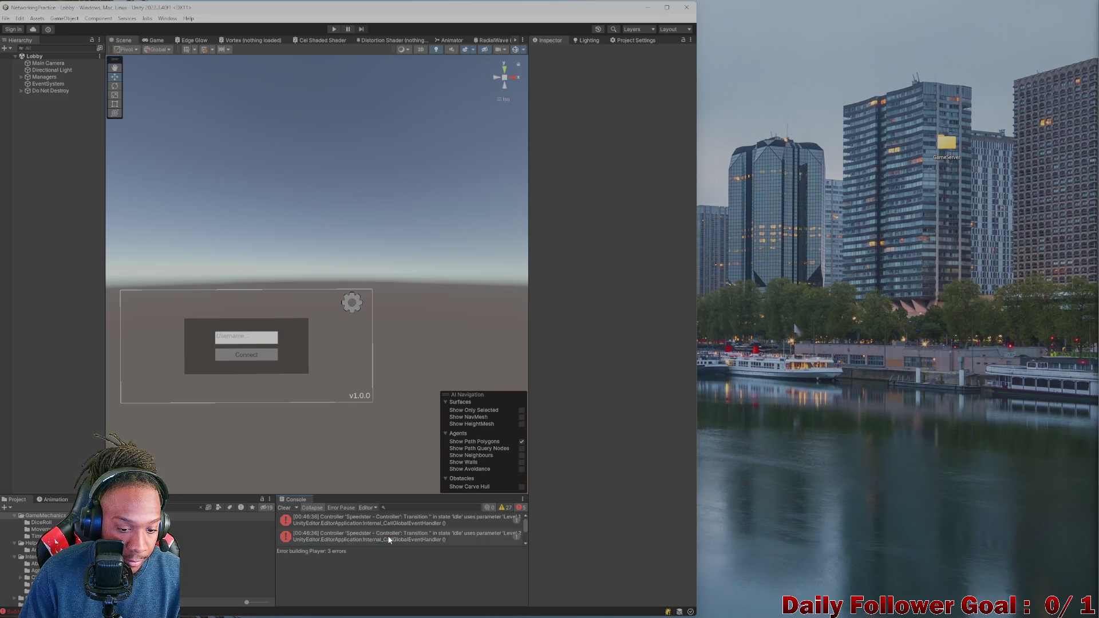
click(398, 522)
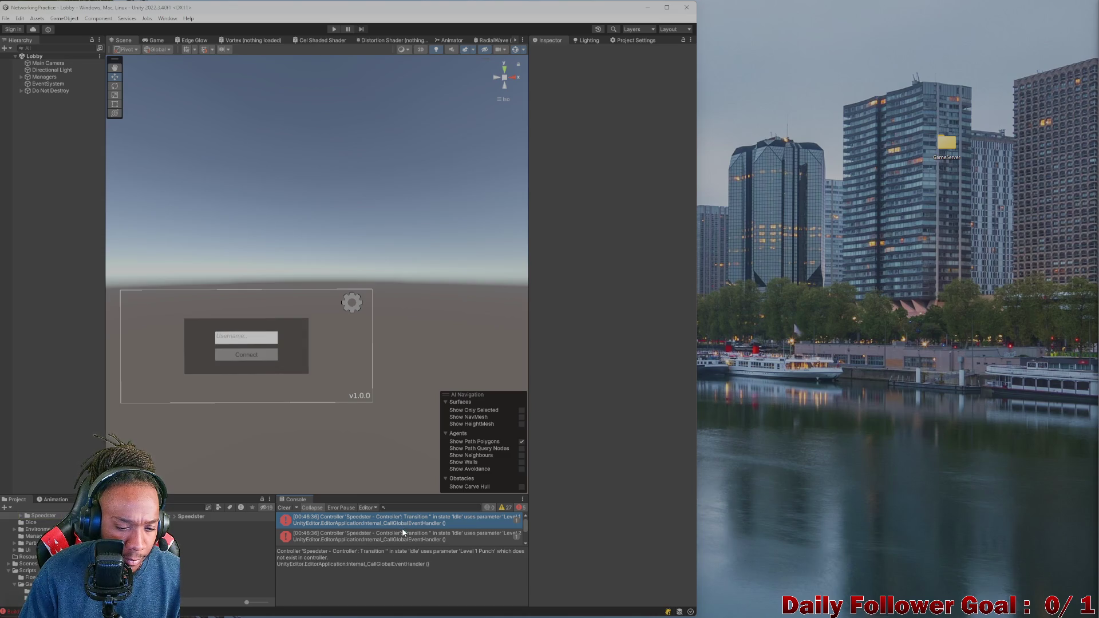
click(406, 539)
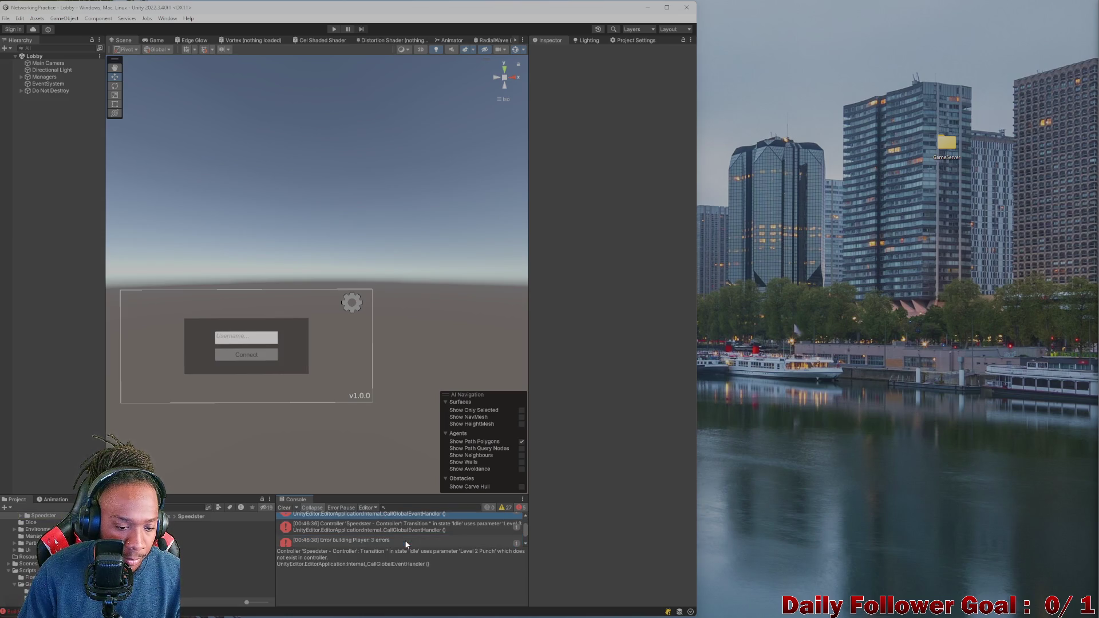
click(396, 529)
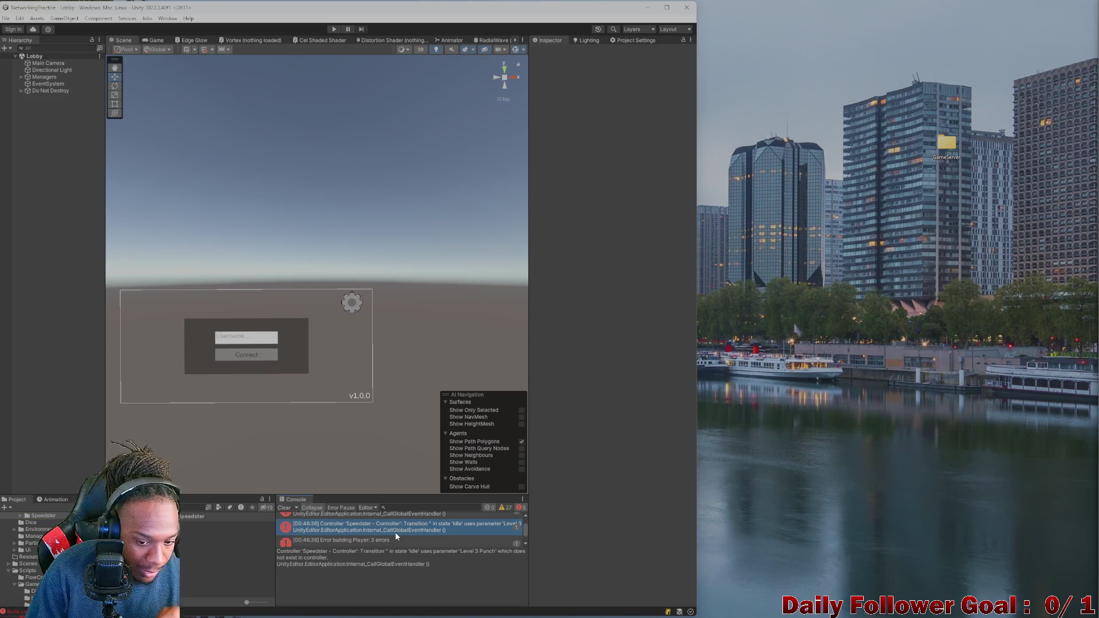
click(224, 545)
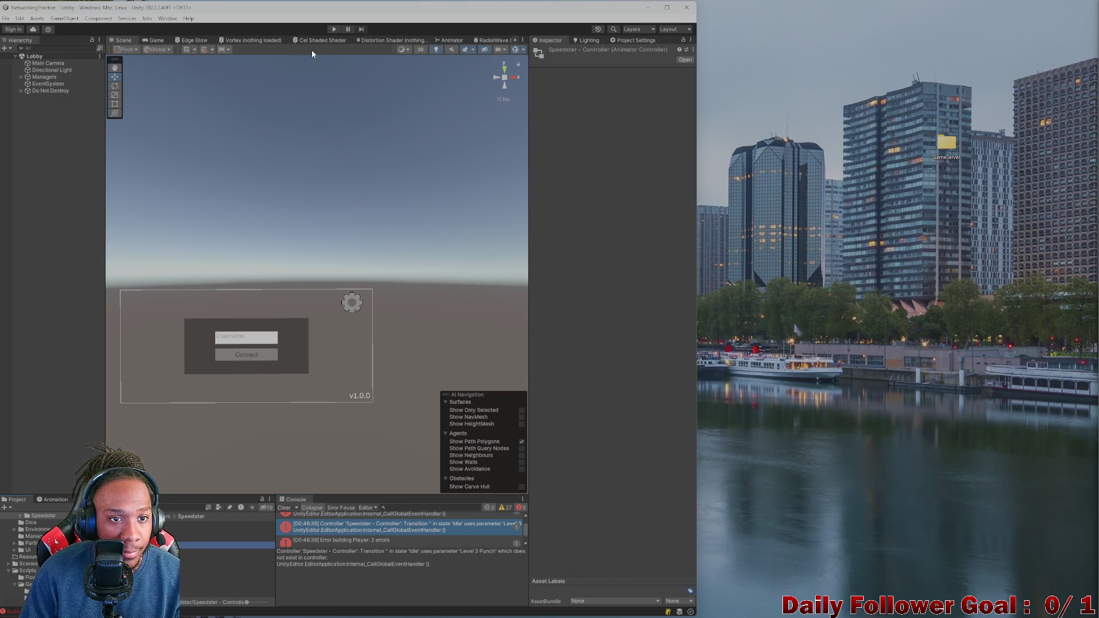
Step: Restore Unity to full screen and enlarge the Console to read the error details
mouse_move(486, 12)
mouse_down()
mouse_move(483, 22)
mouse_move(704, 3)
mouse_up()
scroll(610, 537, up, 3)
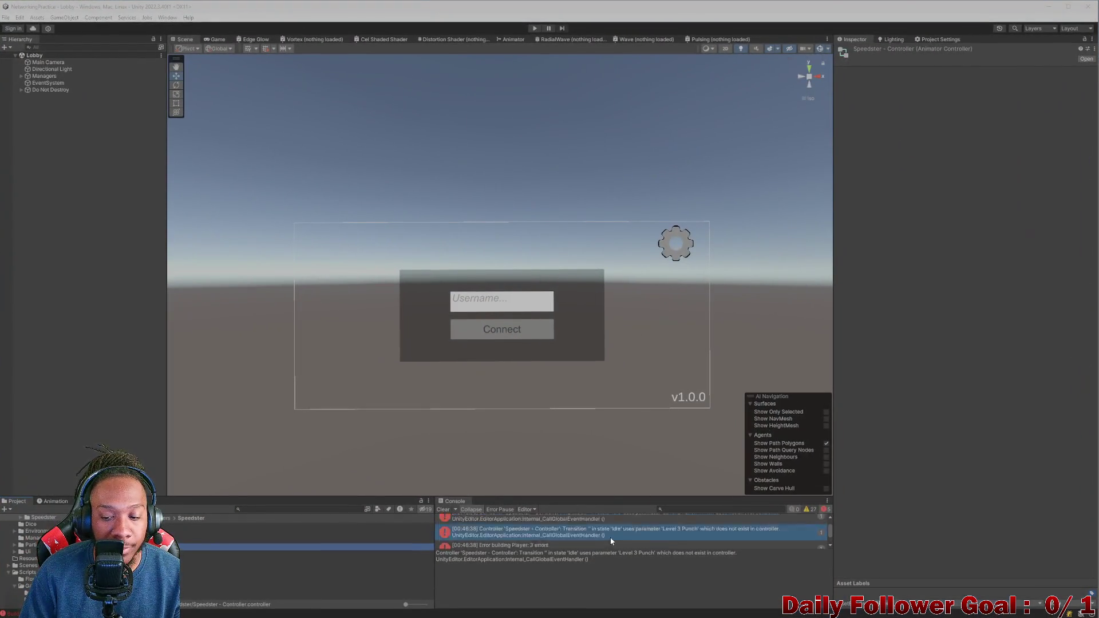
click(608, 554)
drag(603, 550, 601, 578)
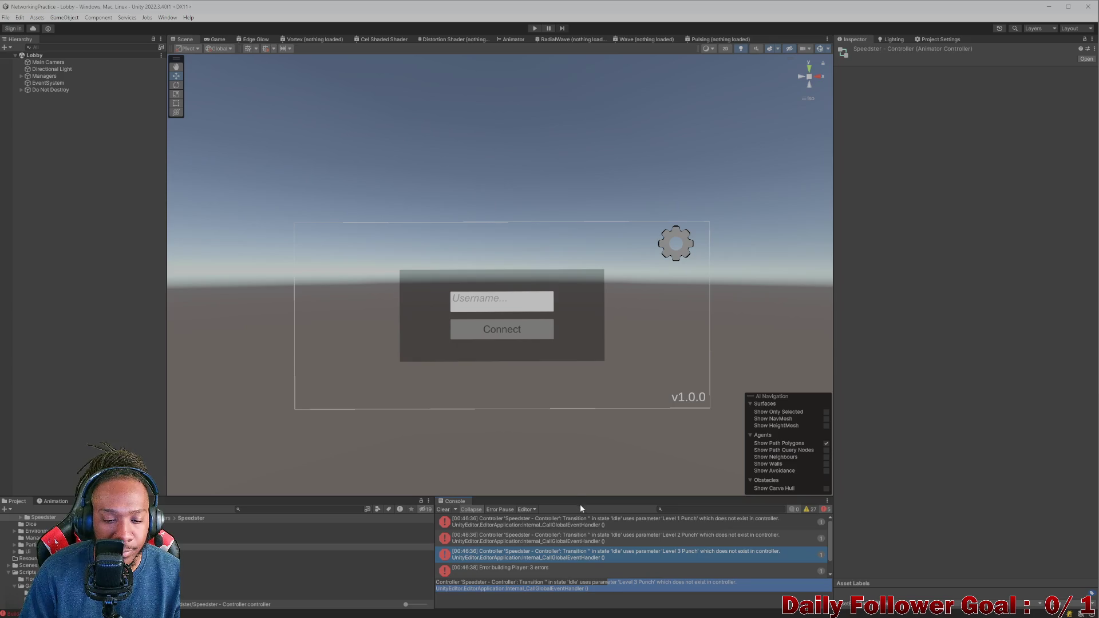
drag(574, 503, 573, 515)
scroll(549, 561, down, 2)
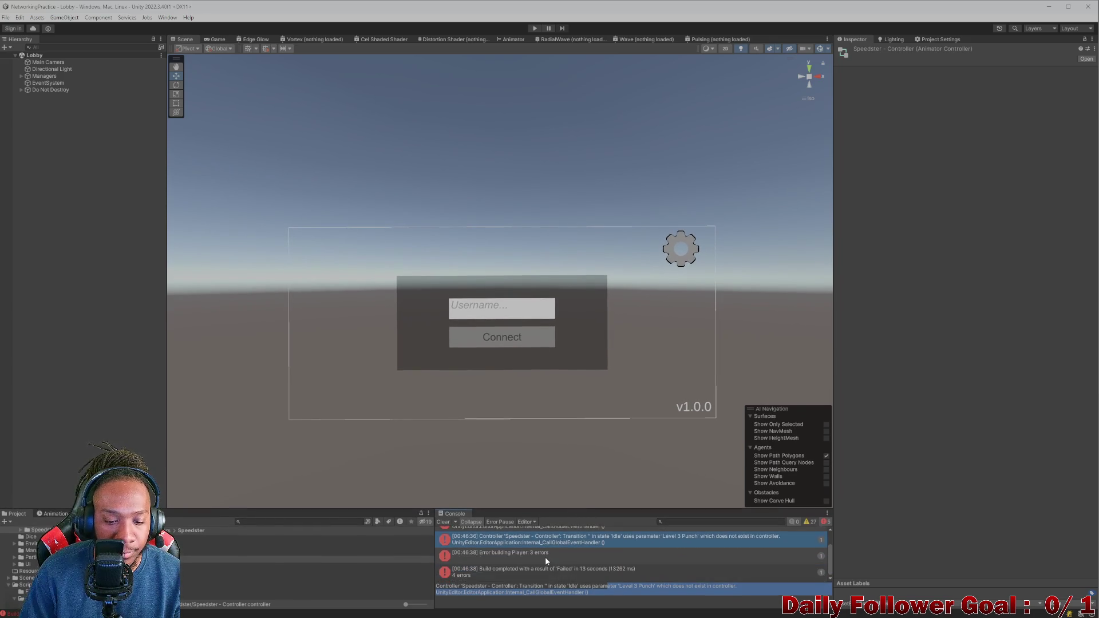
click(955, 362)
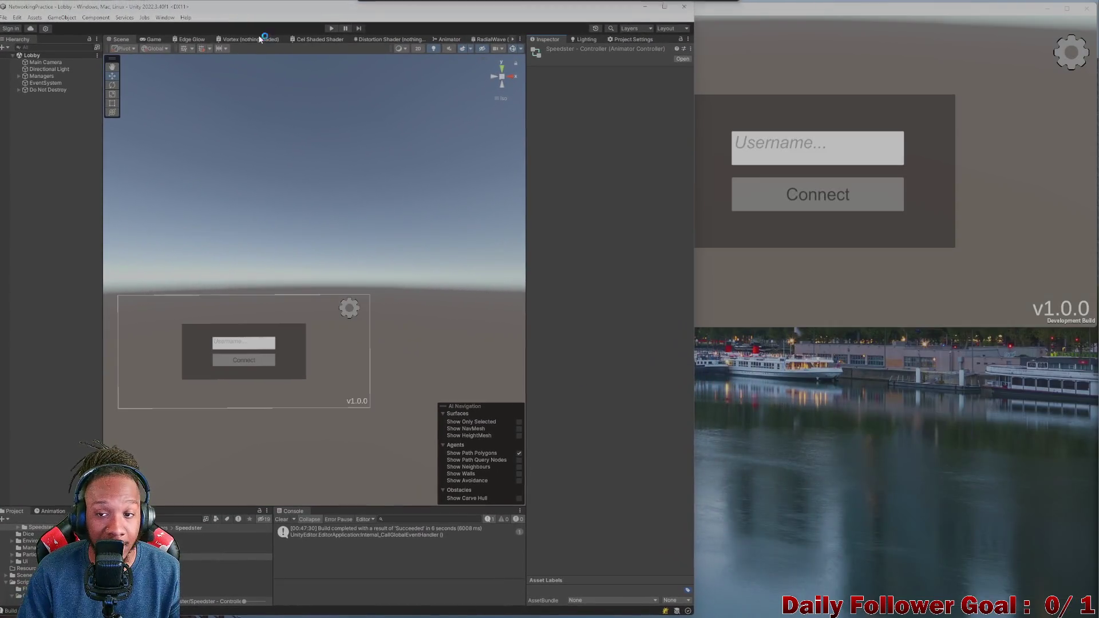
Step: Play in the editor and connect both clients to the lobby, entering a test username in the build
click(332, 29)
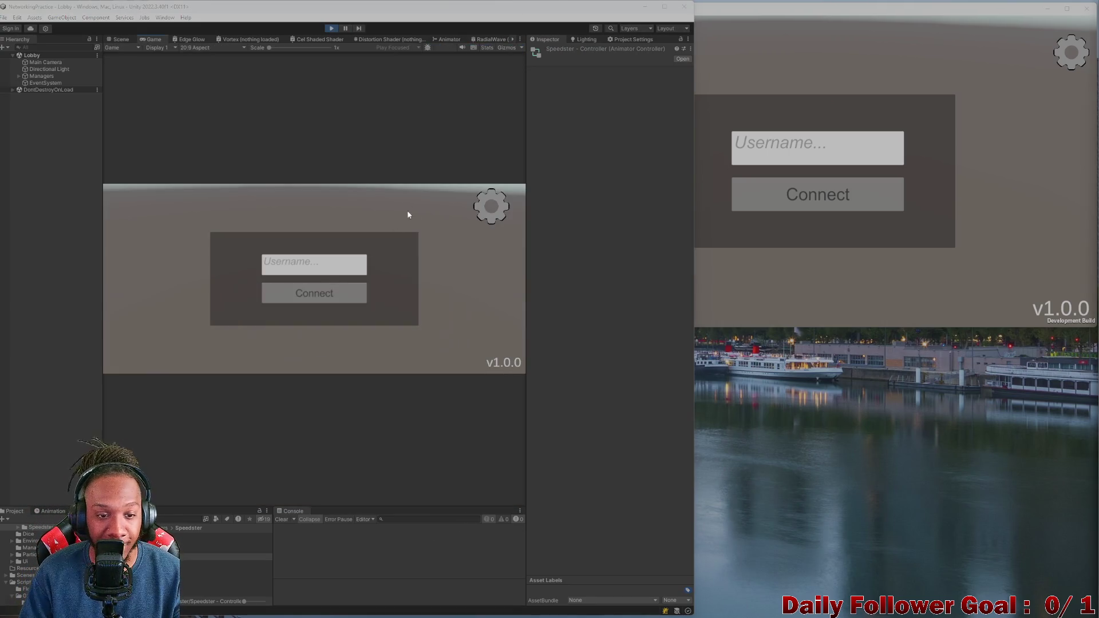
click(314, 293)
click(768, 153)
text(qwer)
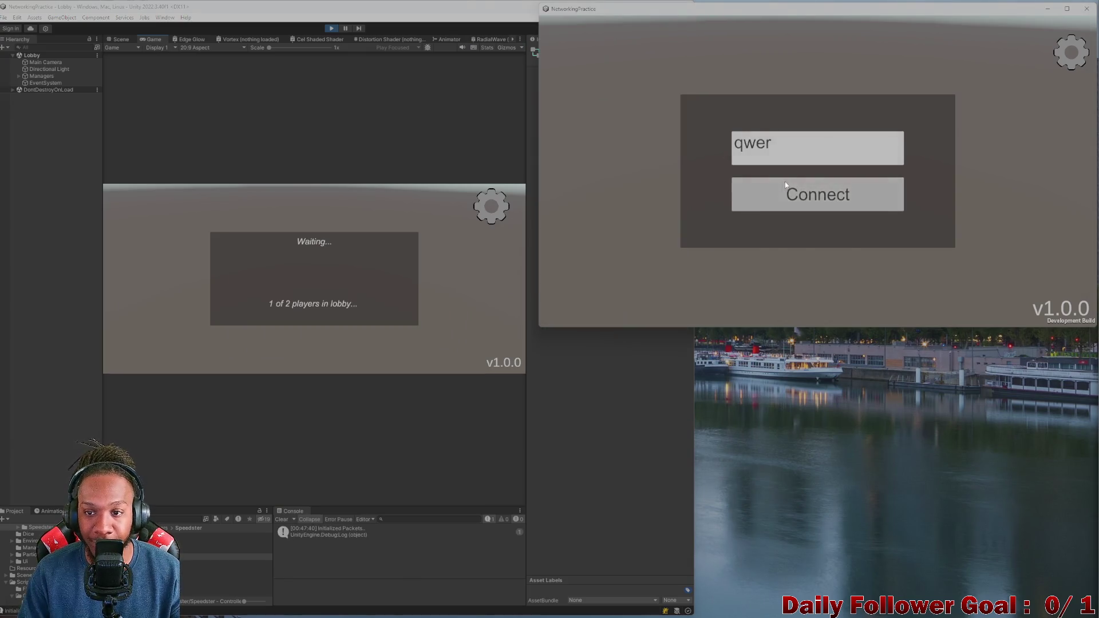
click(786, 182)
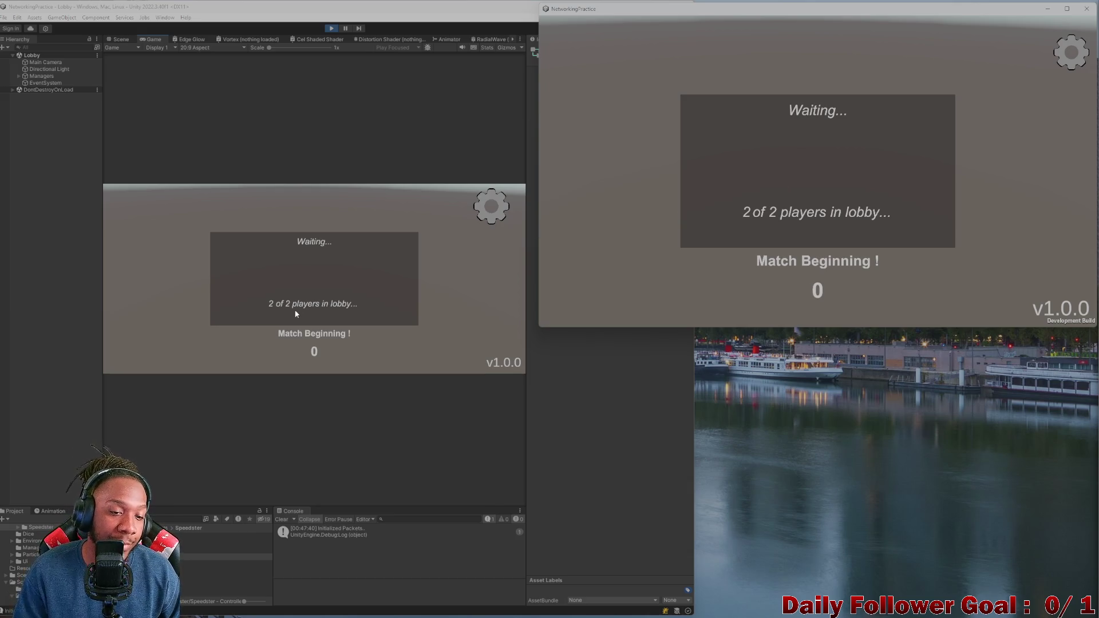
Step: Confirm The Speedster for the editor player and The Brawn for the build player
click(283, 243)
click(316, 354)
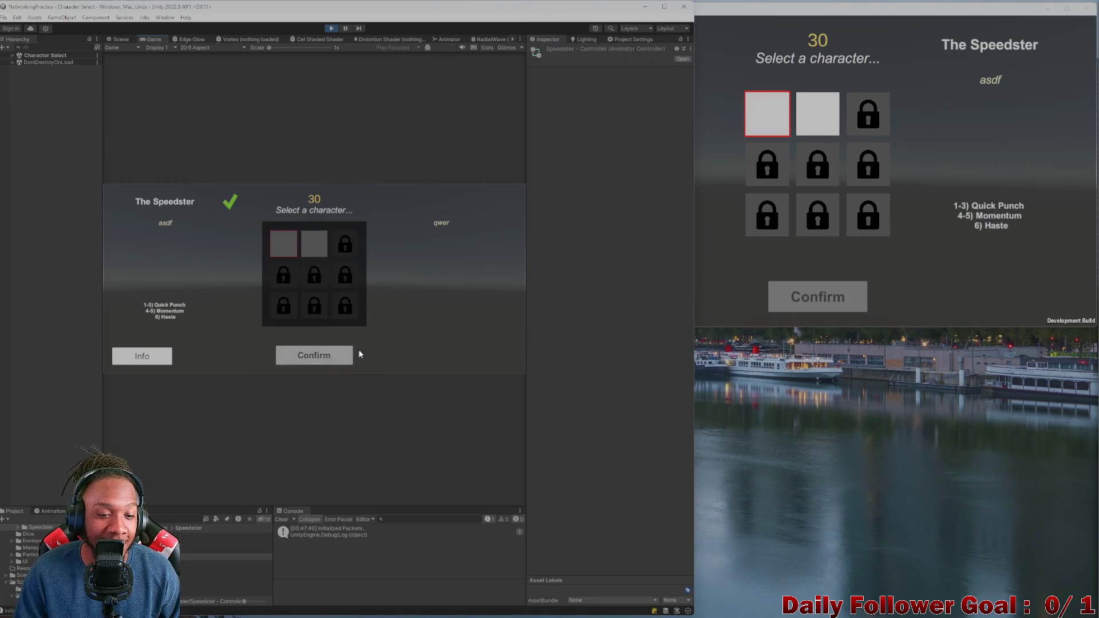
click(817, 113)
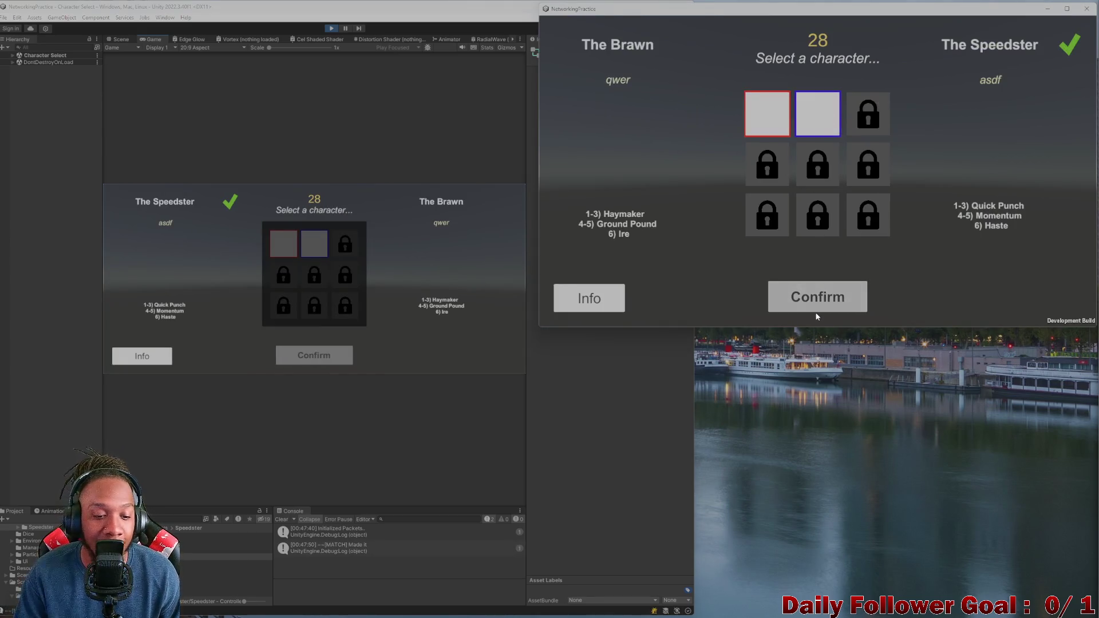
click(807, 289)
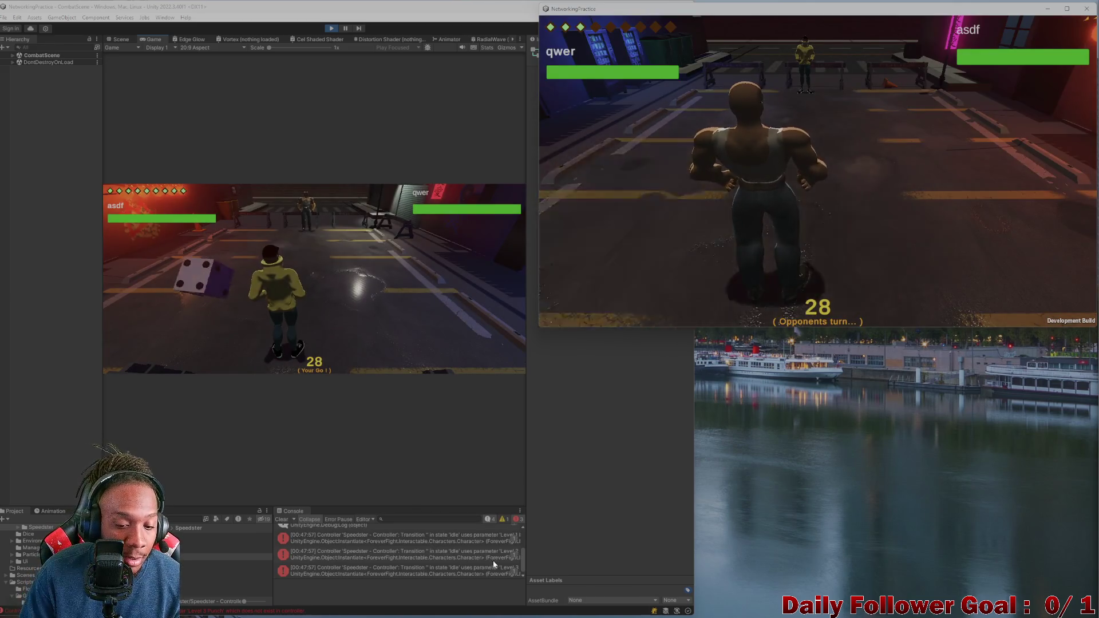
Step: Inspect the first Console error and open its source line in code
click(394, 534)
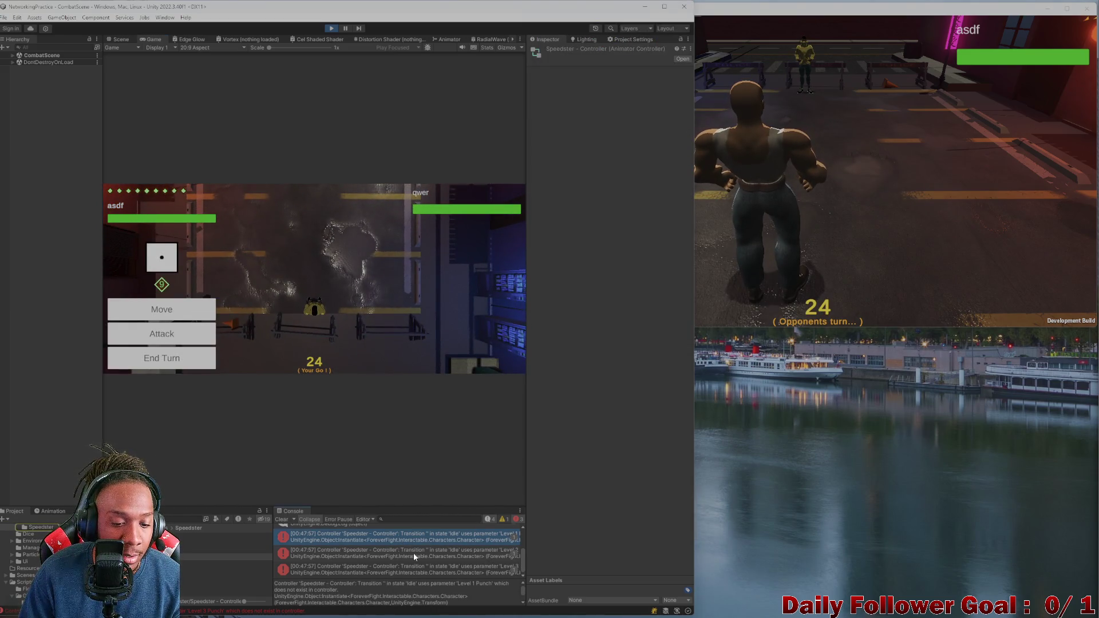
double_click(372, 550)
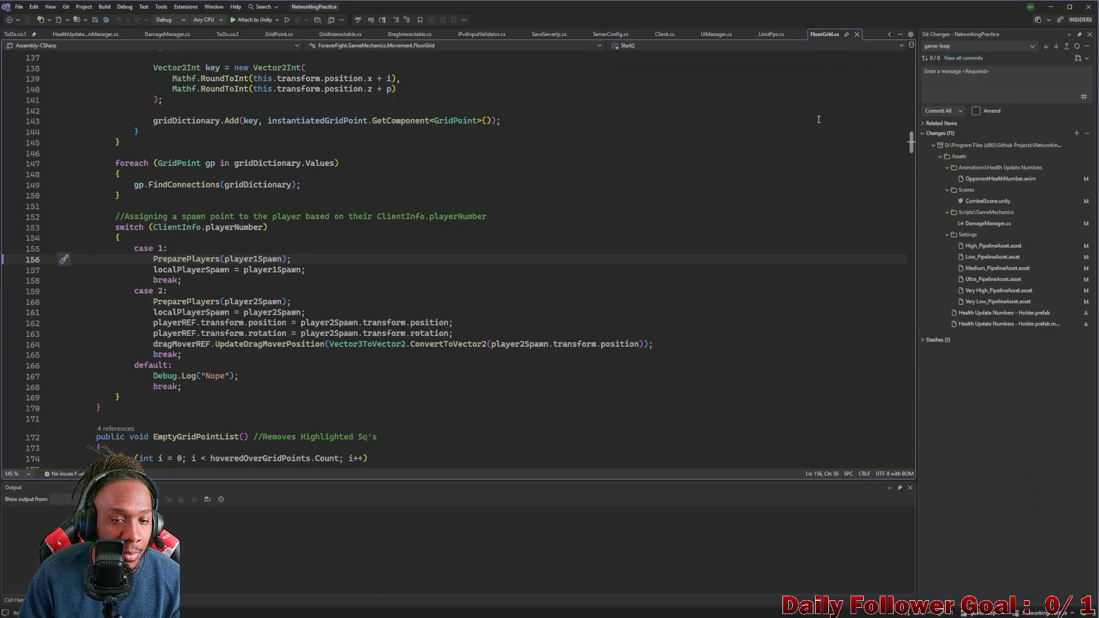
key(alt+Tab)
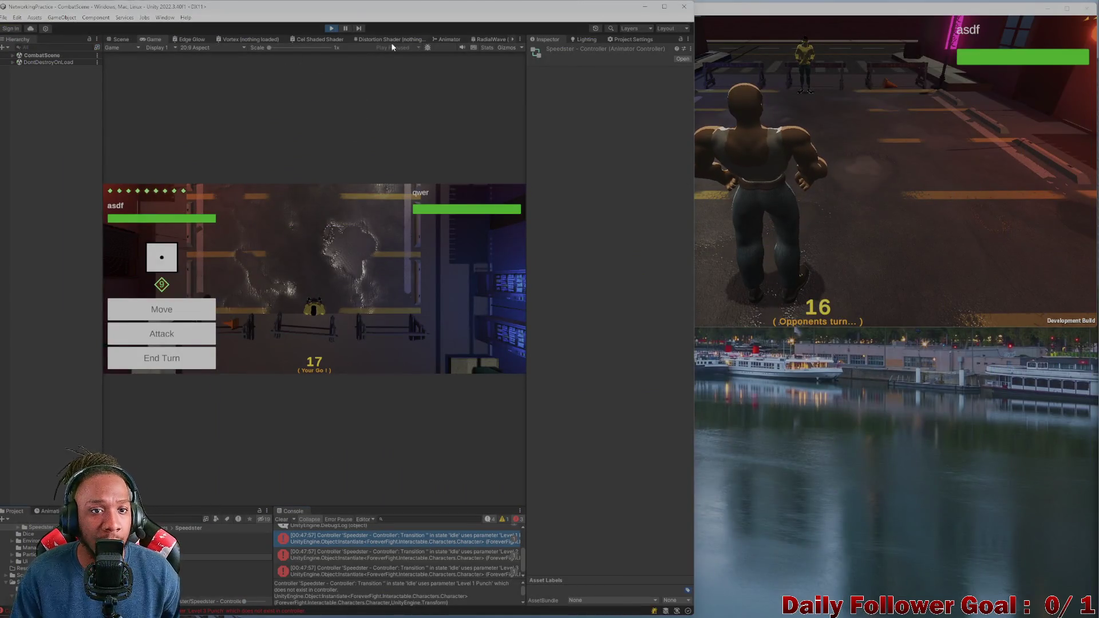
Step: Move the Speedster to one tile, confirm it, and stop play mode
click(161, 309)
click(322, 315)
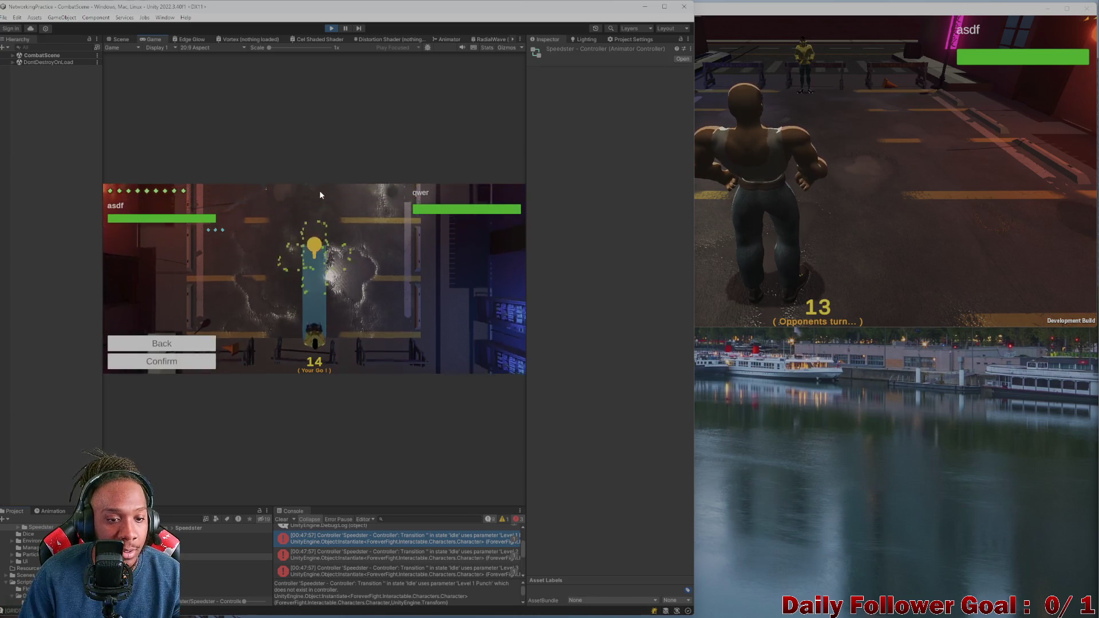
click(179, 361)
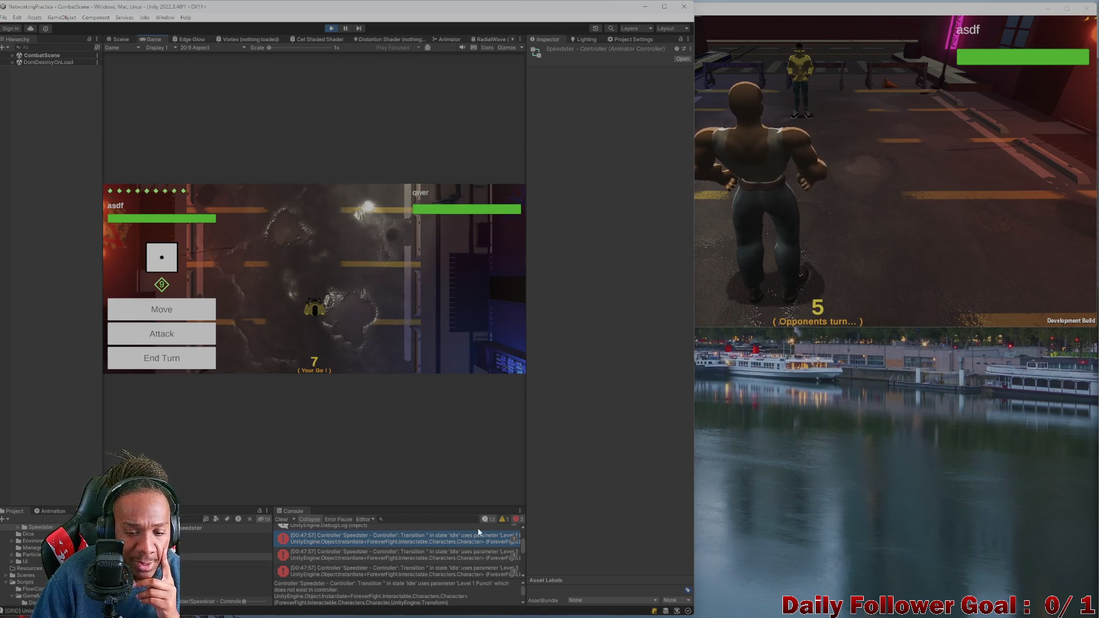
click(331, 28)
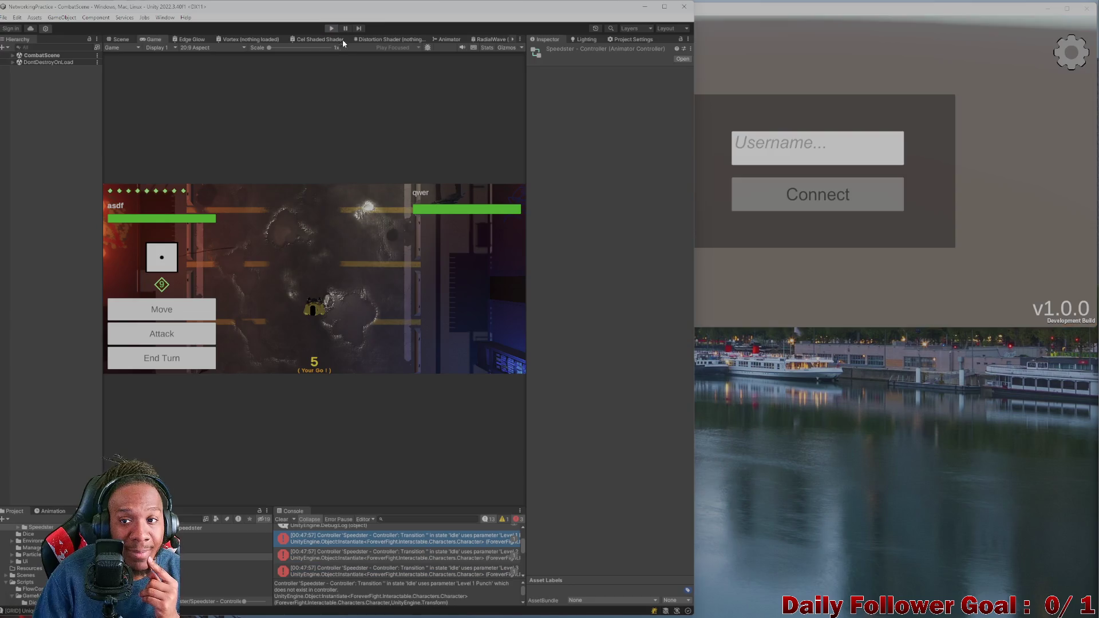
Step: Open FloorGrid.cs at line 156 from the Console error, then minimize Visual Studio
click(364, 539)
double_click(365, 537)
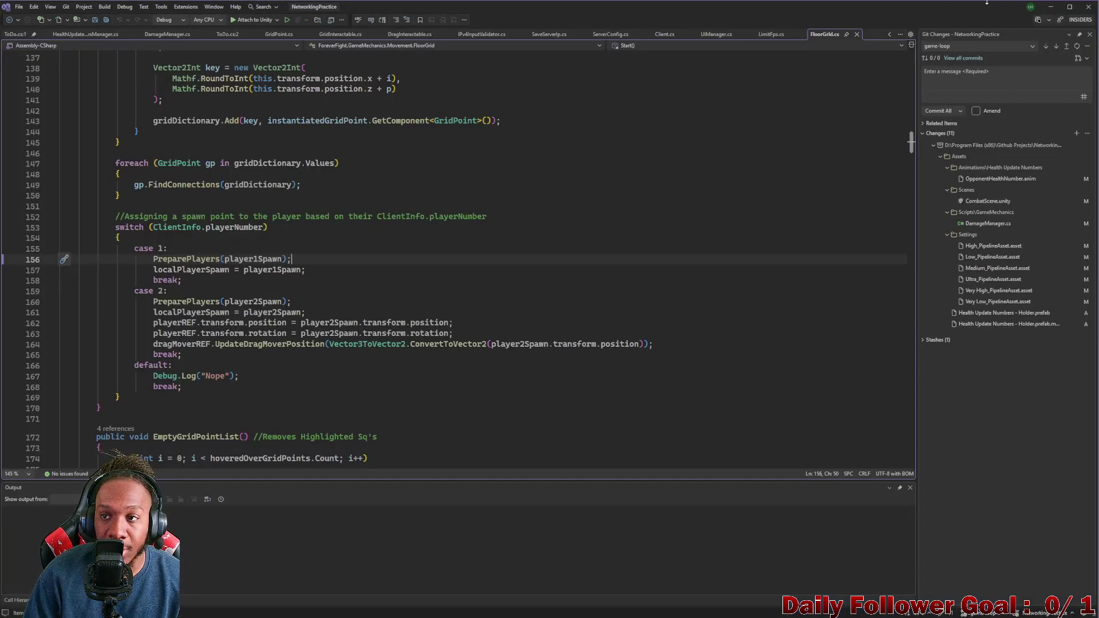
click(1049, 8)
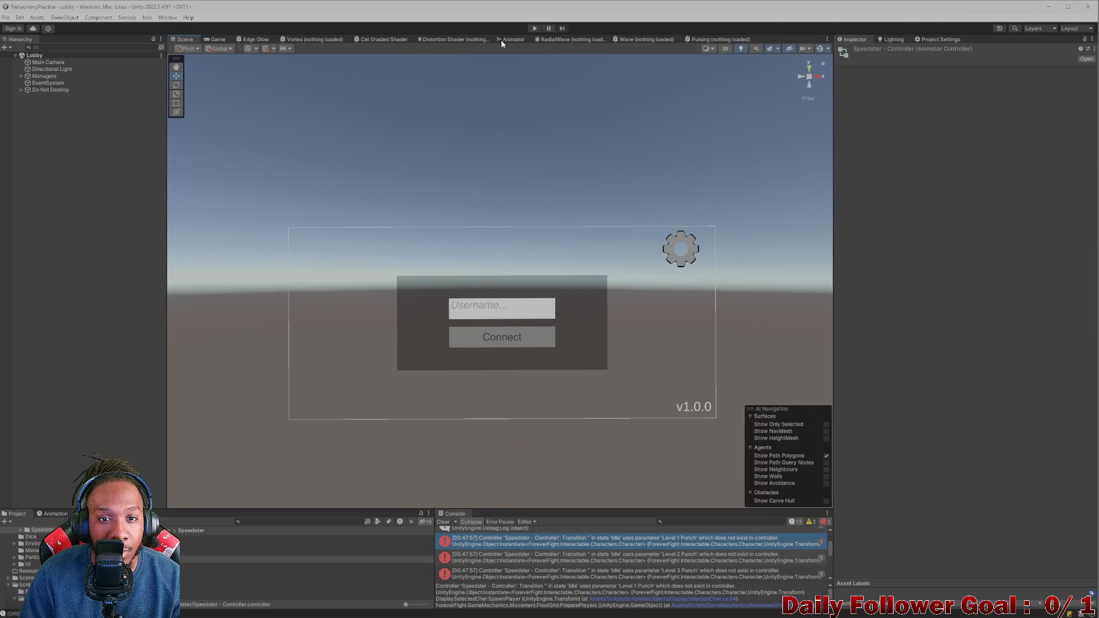
Step: Close the standalone game build and reopen the NetworkingPractice project from Unity Hub
key(shift+space)
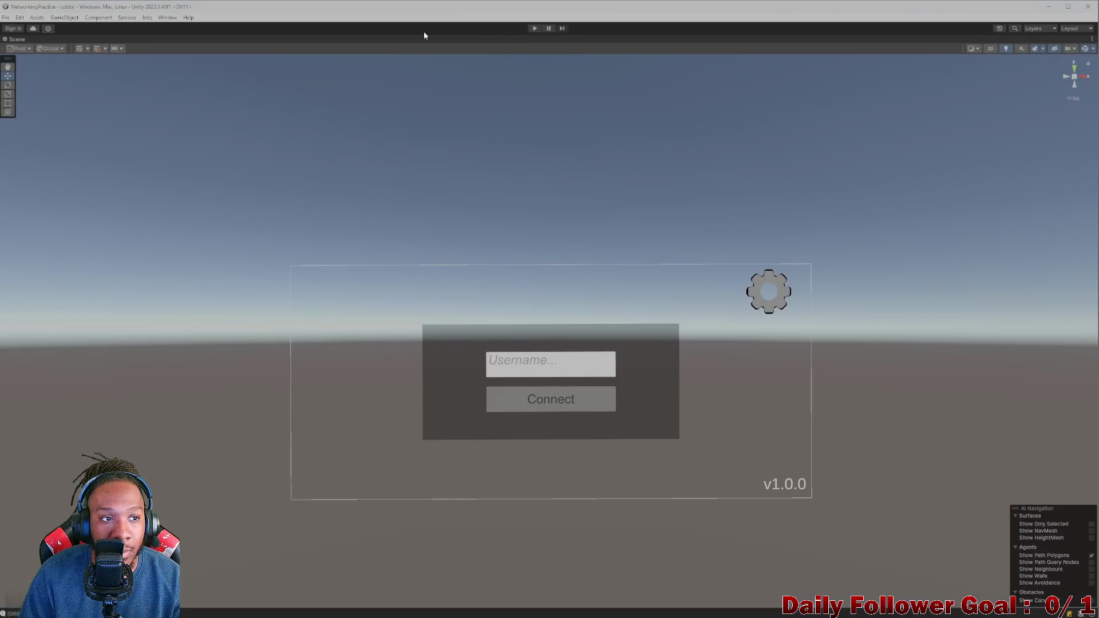
double_click(12, 41)
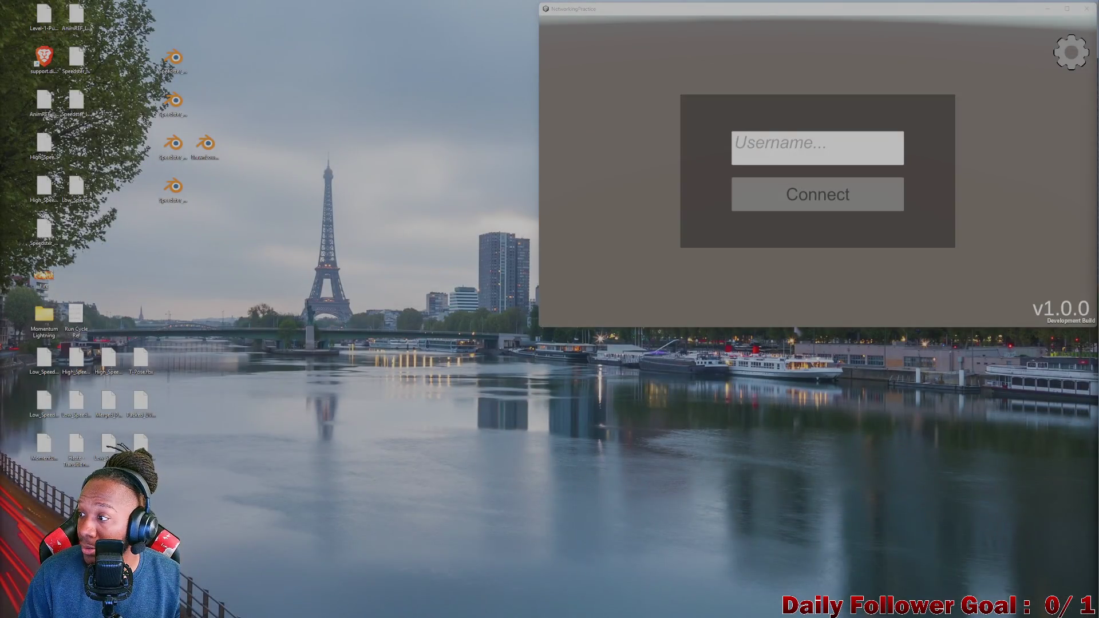
click(1086, 10)
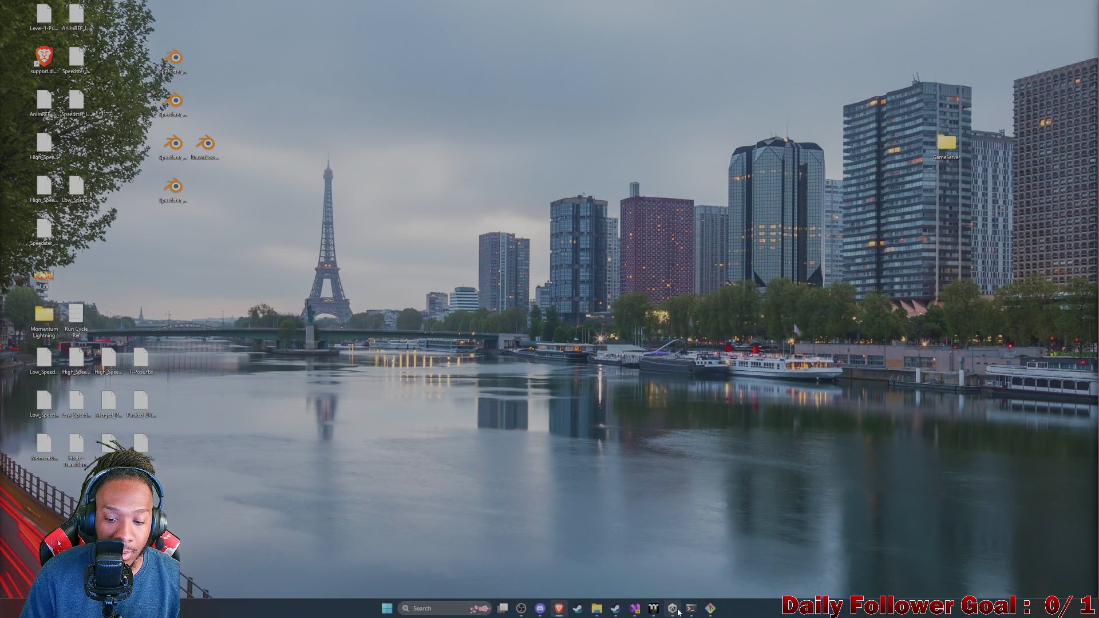
click(676, 606)
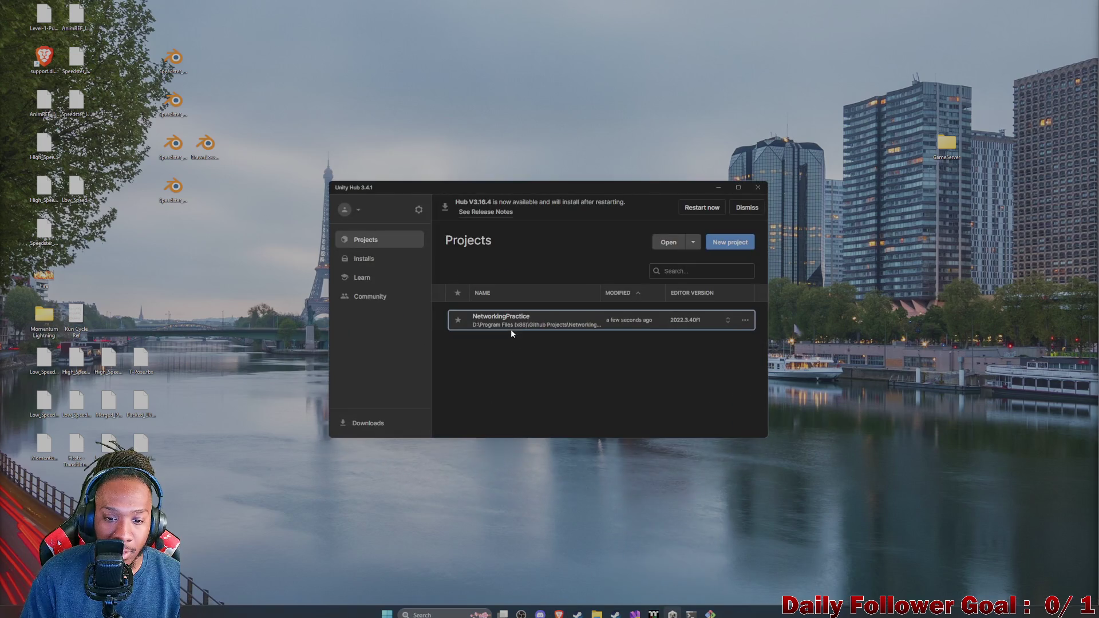
click(534, 319)
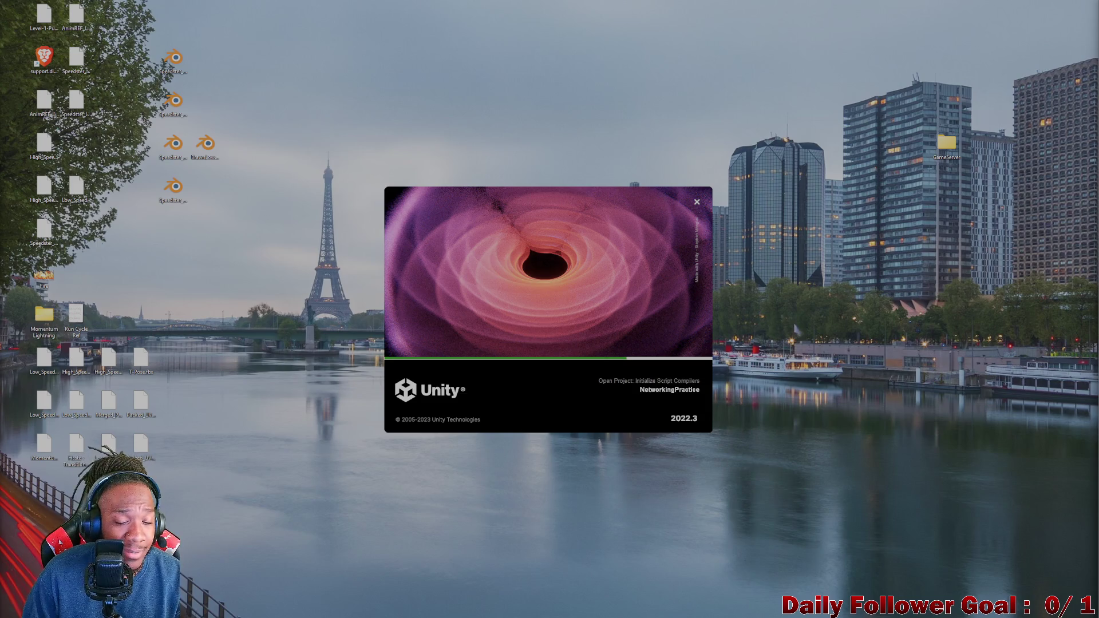
key(alt+Tab)
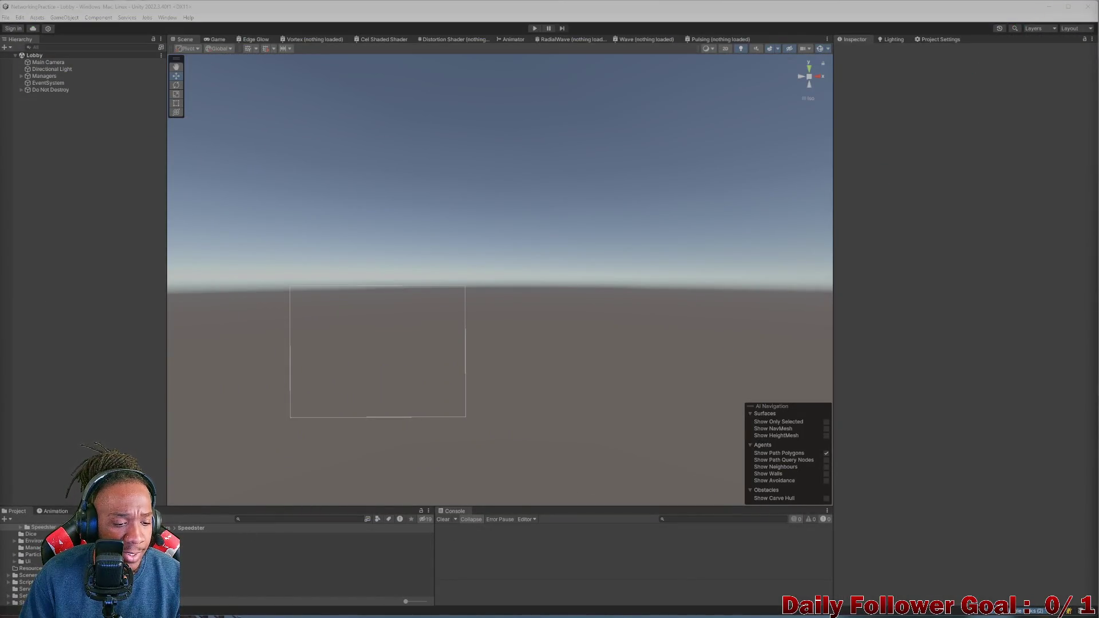
Step: Open the Animator graph and dock it beside the Scene view
click(506, 39)
scroll(489, 117, up, 5)
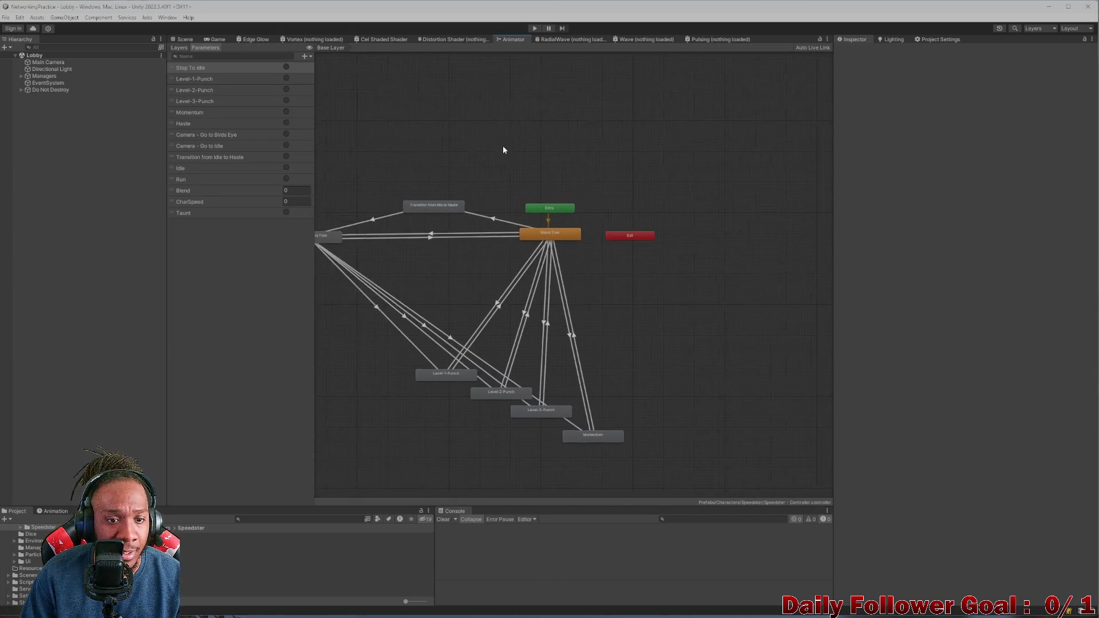
drag(513, 36, 207, 42)
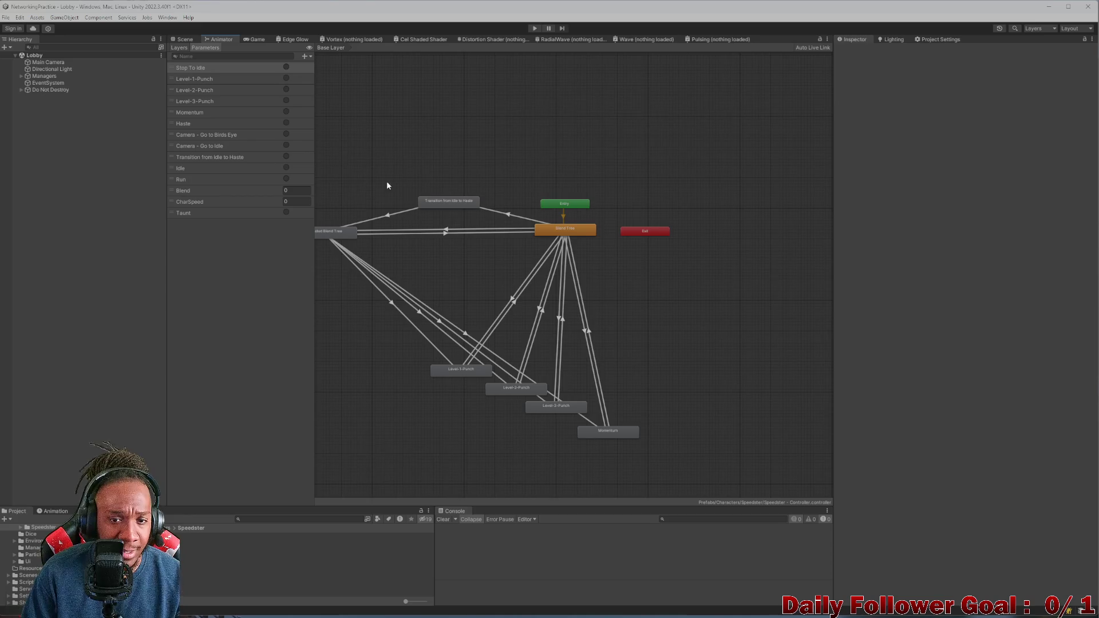
drag(388, 191, 455, 200)
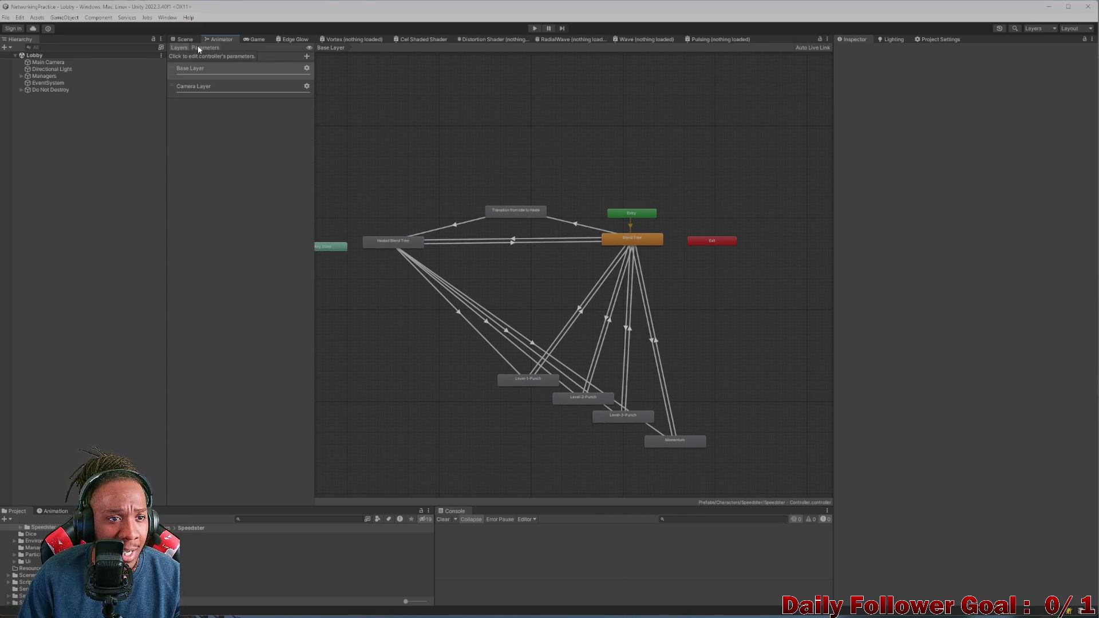
Step: Show the Animator parameters and inspect the Speedster - Controller asset, then return to Scene view
click(199, 47)
click(304, 555)
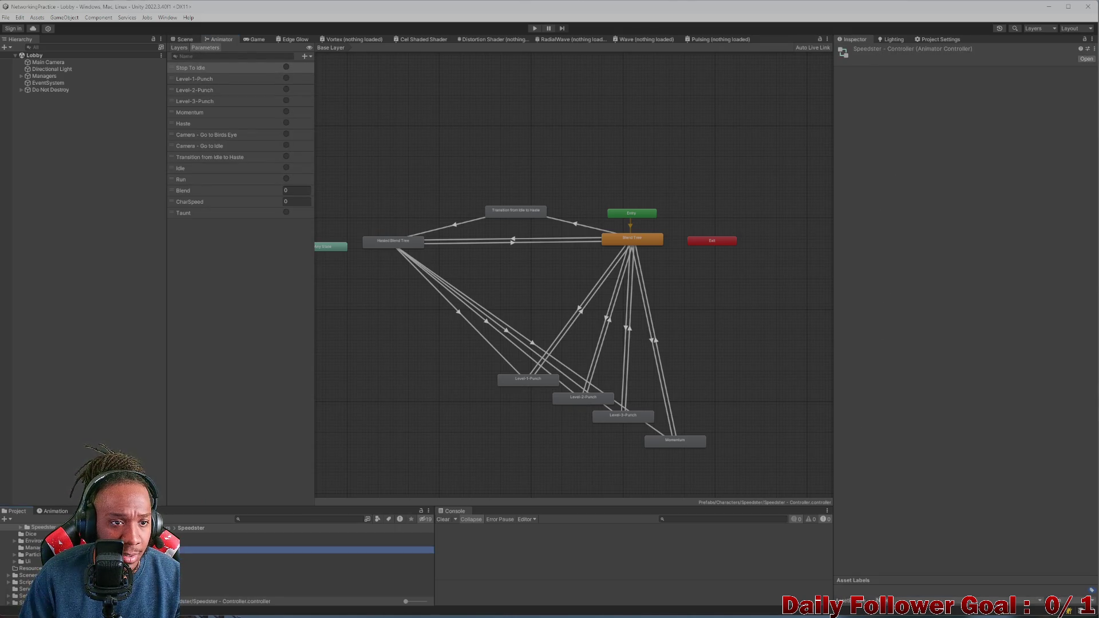
click(303, 556)
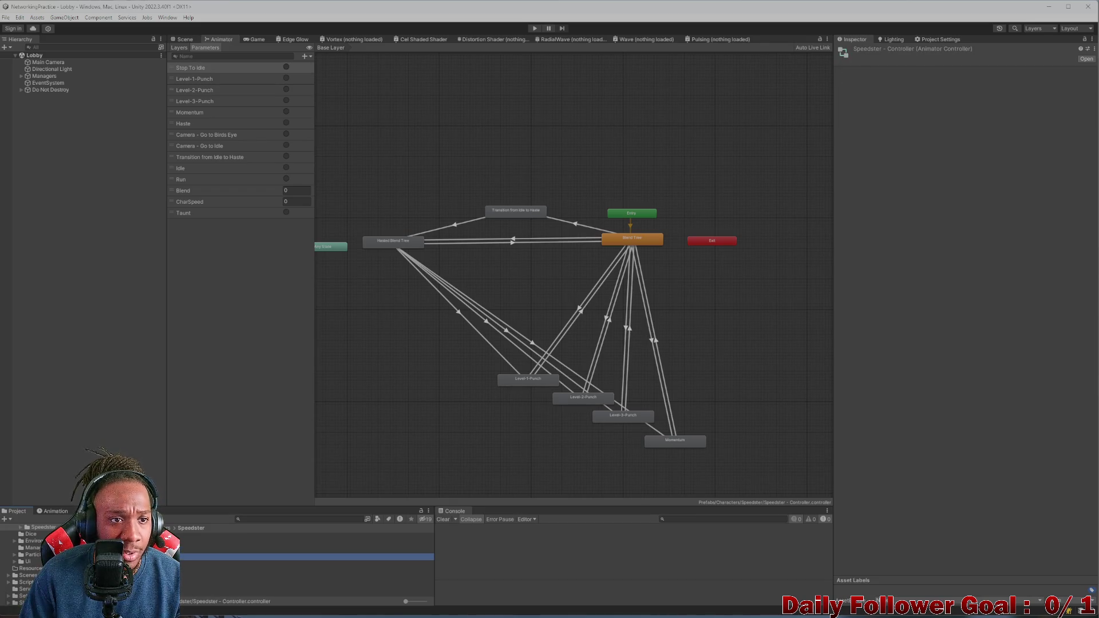
key(Down)
key(Up)
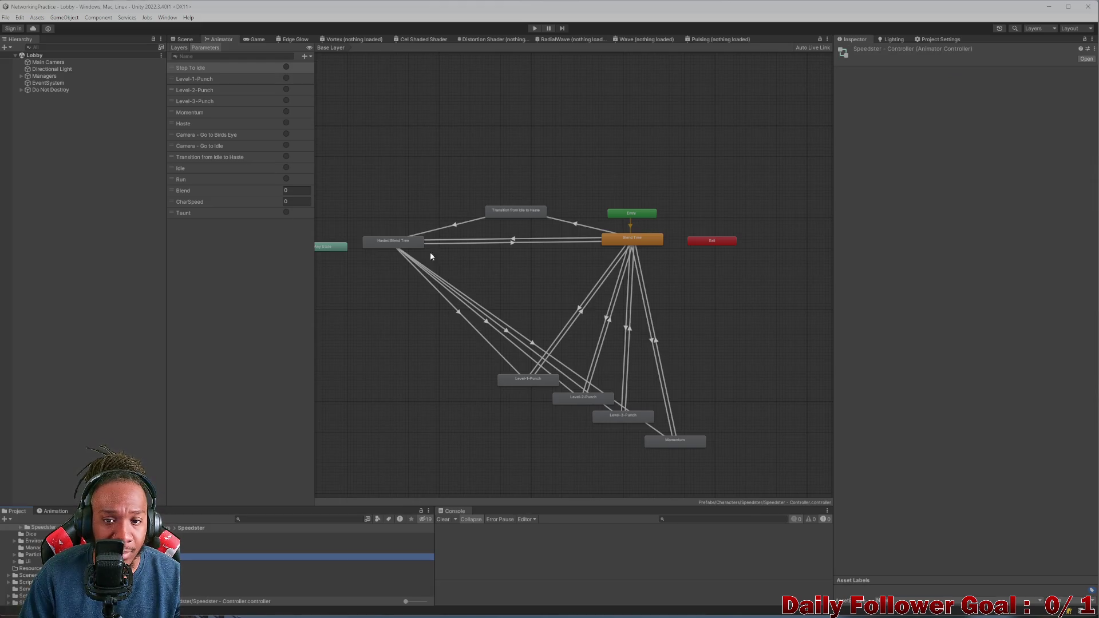
click(182, 39)
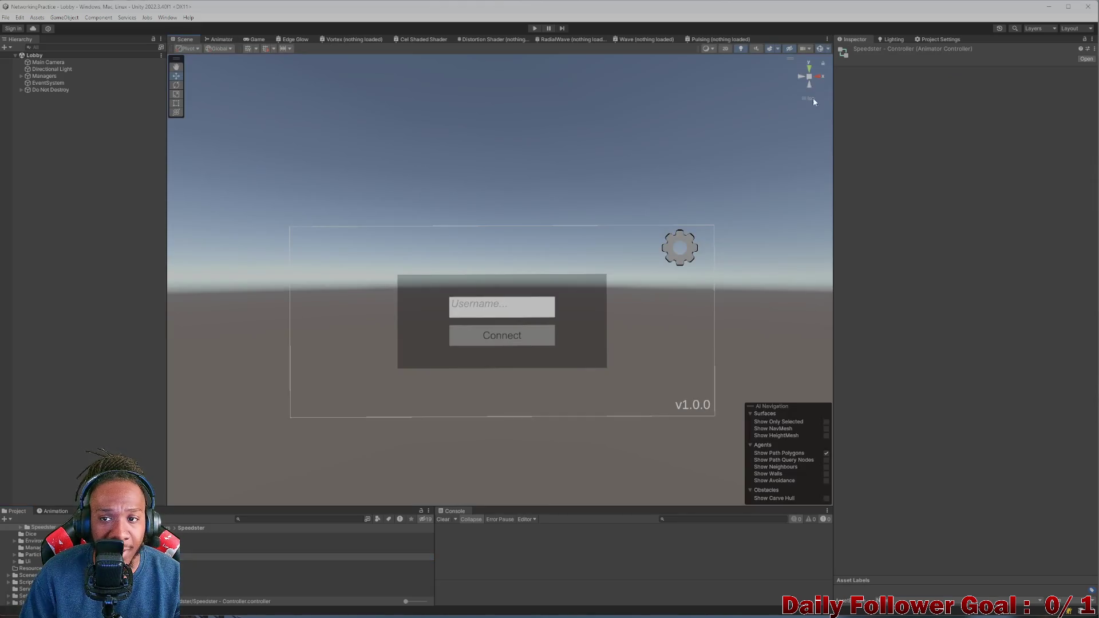
Step: Restore, narrow and reposition the Unity editor window beside the build
double_click(597, 20)
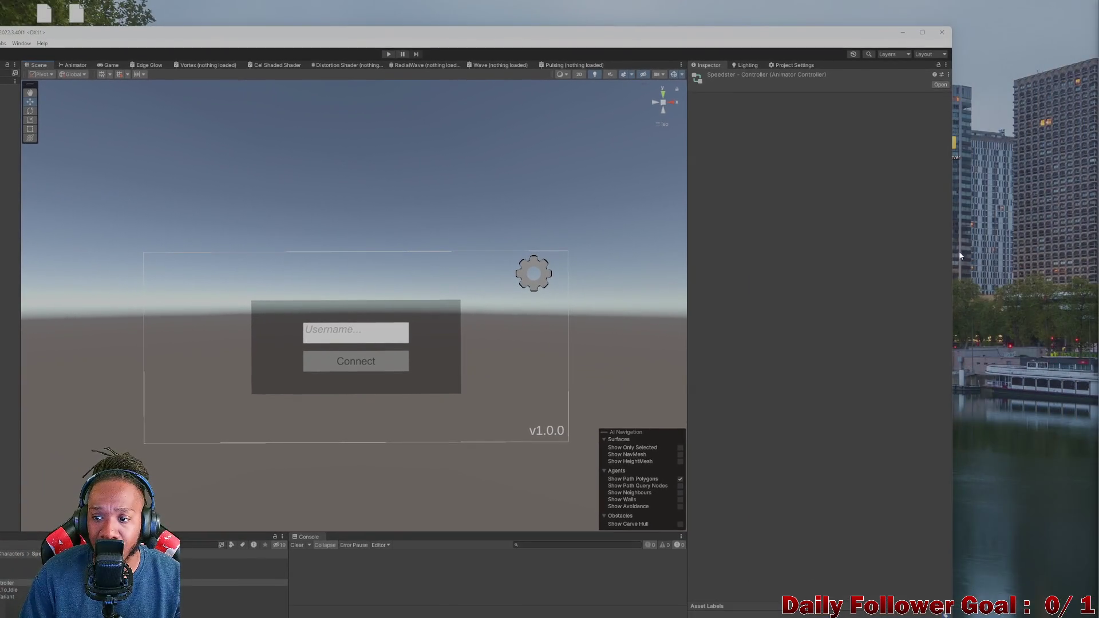
drag(953, 252, 559, 252)
mouse_move(287, 34)
mouse_down()
mouse_move(449, 27)
mouse_move(433, 12)
mouse_up()
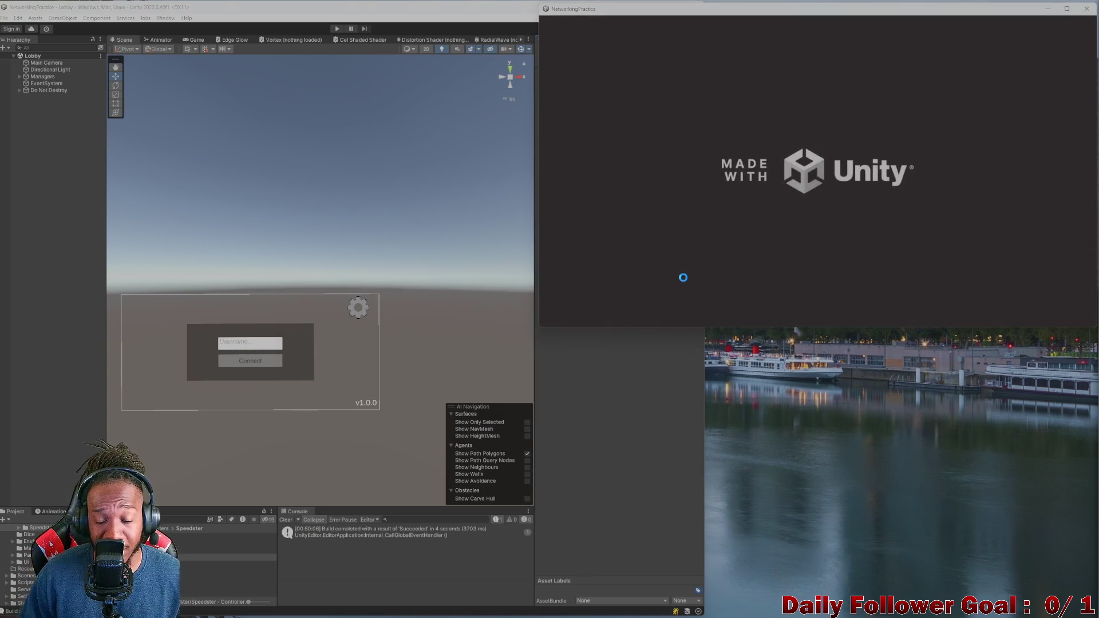
click(329, 32)
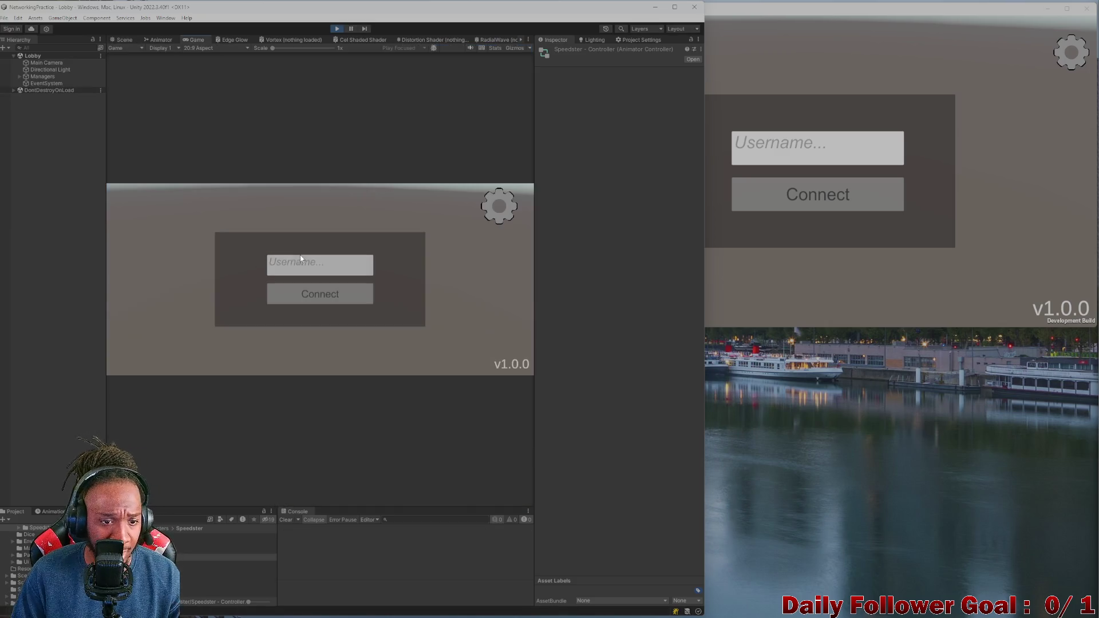
Step: Enter play mode and connect the build client to the lobby with a test username
click(300, 292)
click(782, 162)
text(qw)
click(803, 194)
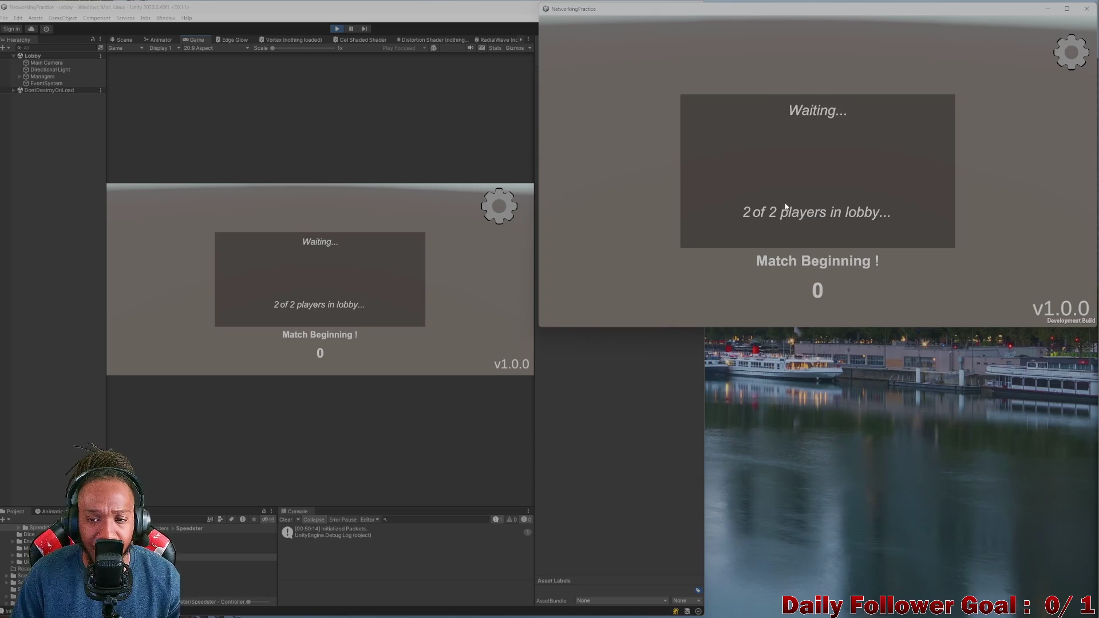
Step: Lock in Speedster in the editor and The Brawn in the build
click(302, 247)
click(320, 357)
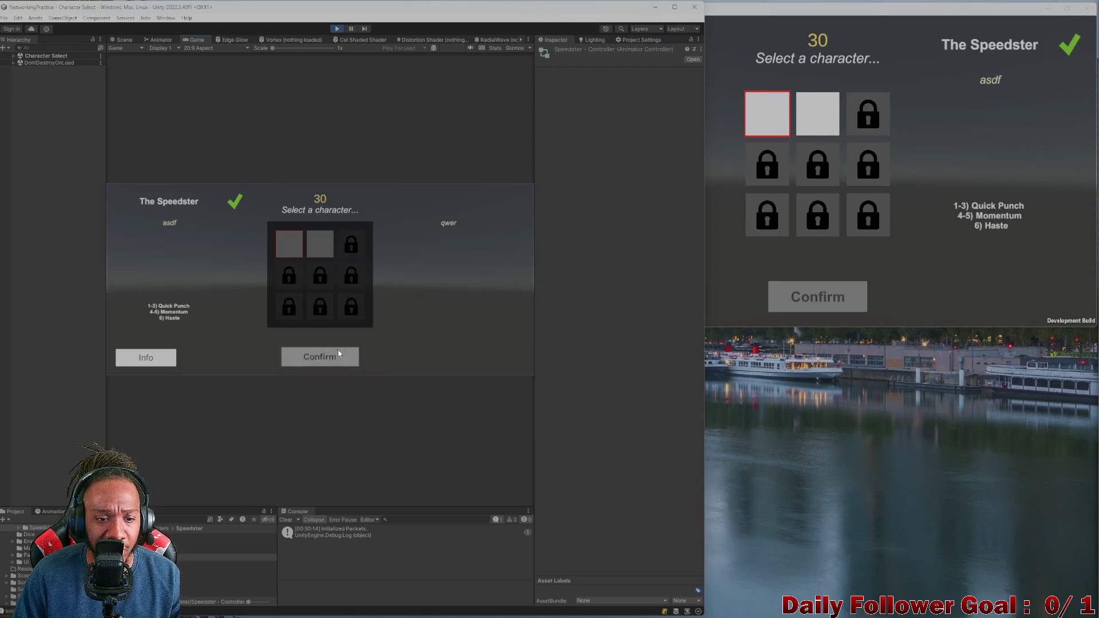
click(817, 114)
click(817, 302)
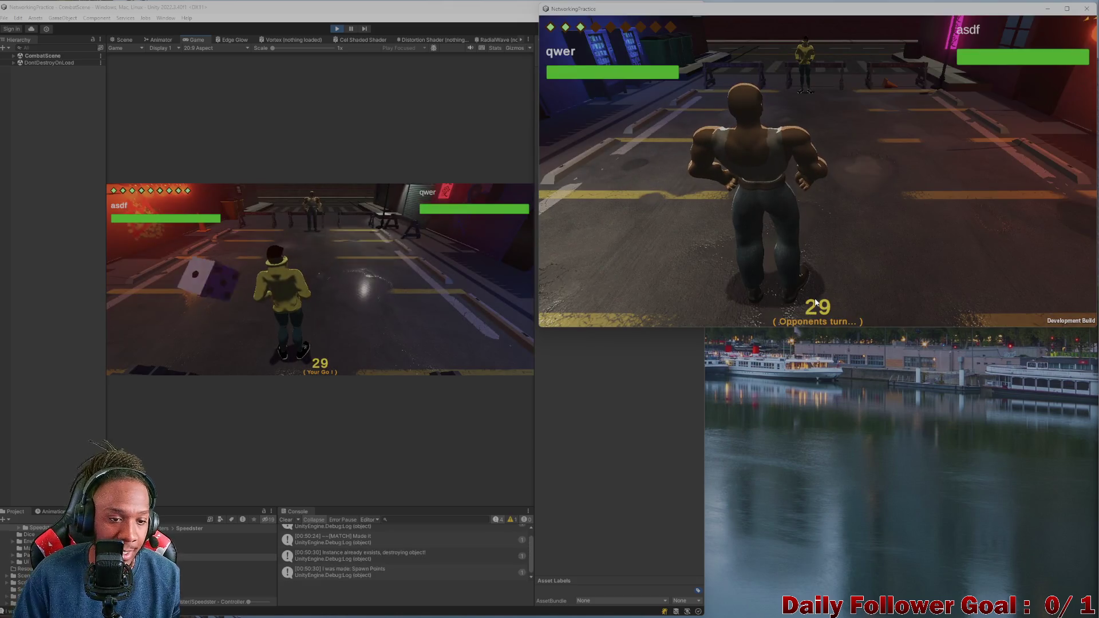
Step: Move the Speedster twice on the grid in the editor's Game view
click(288, 521)
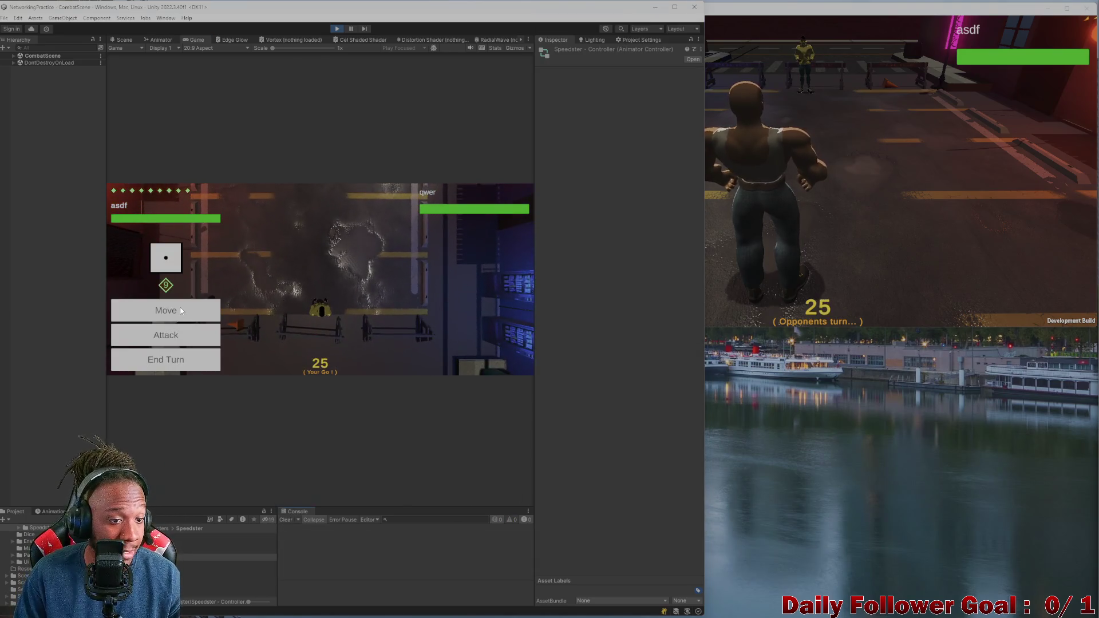
click(181, 311)
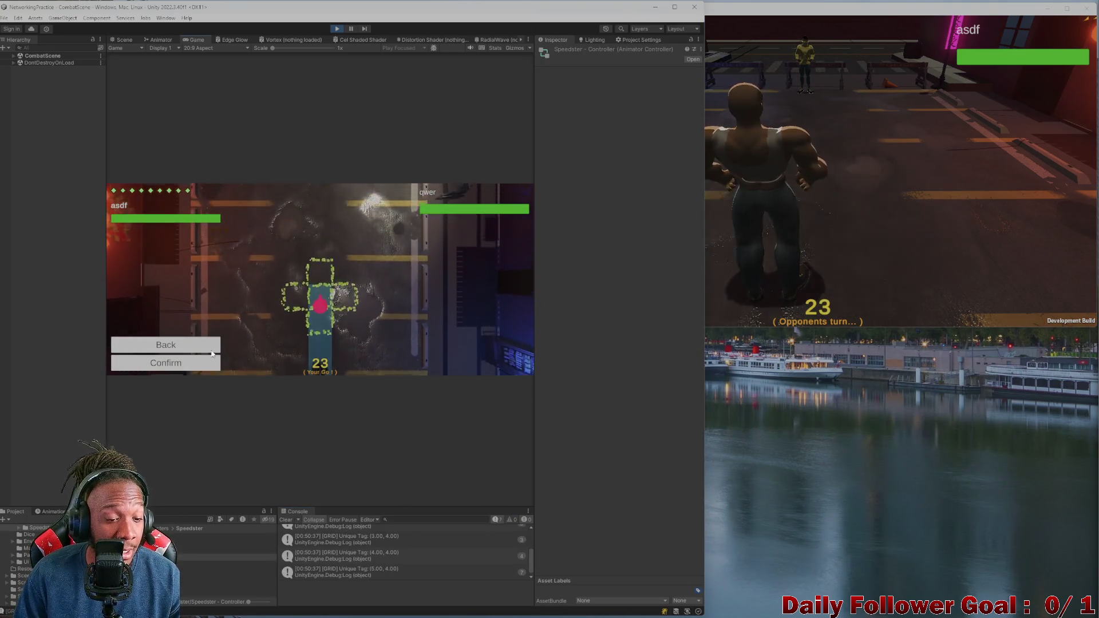
click(185, 366)
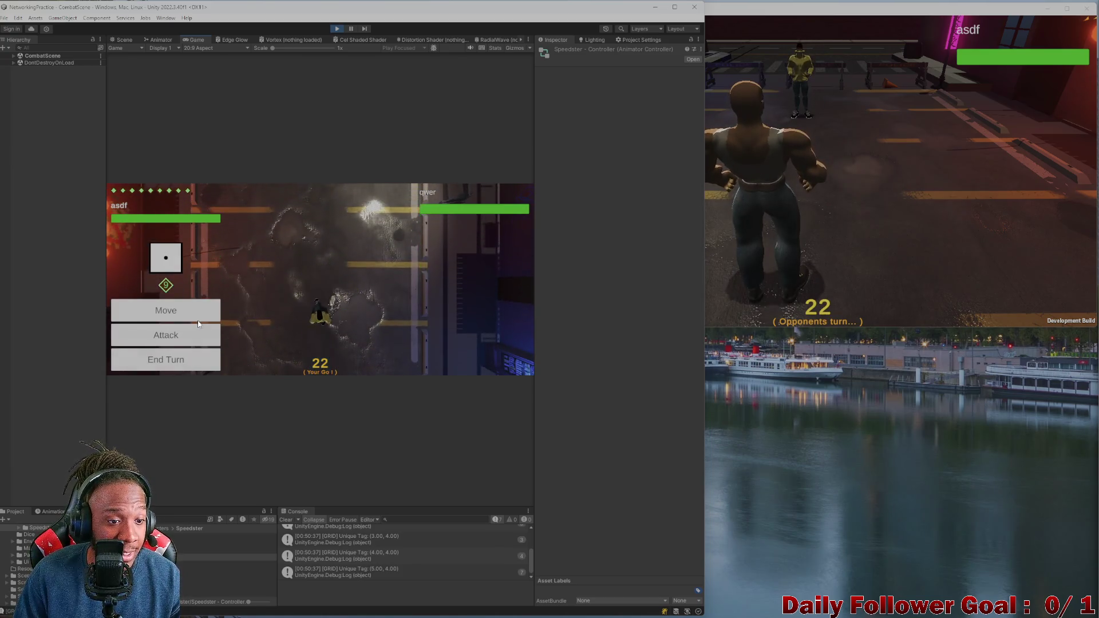
click(172, 335)
click(316, 294)
click(155, 366)
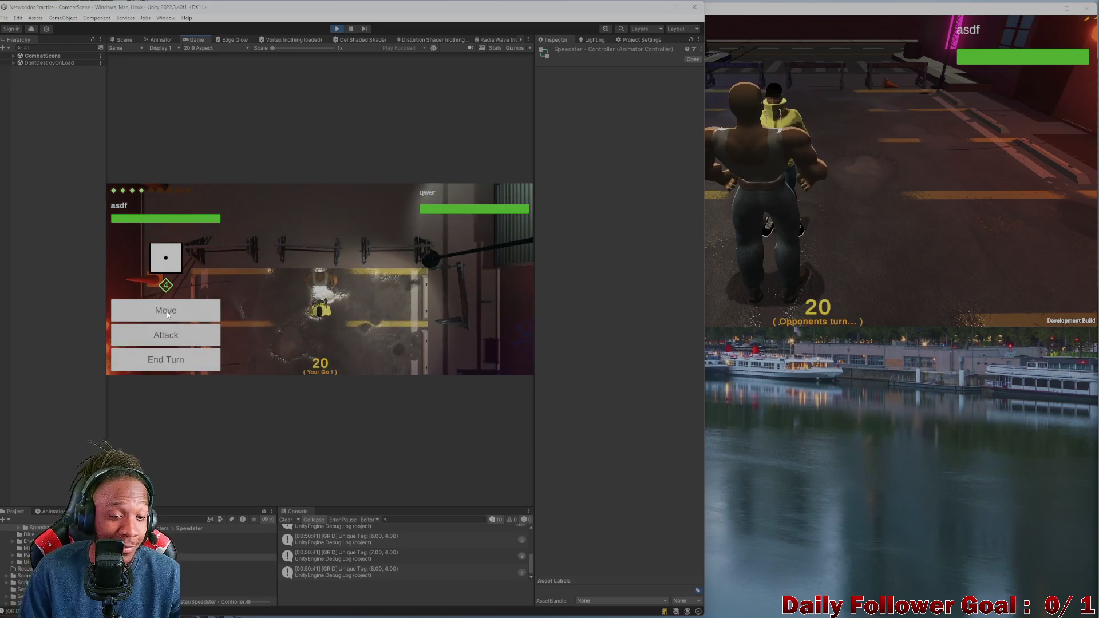
Step: Hit the opponent with the Speedster's Quick Punch for 5 damage and end the turn
click(194, 335)
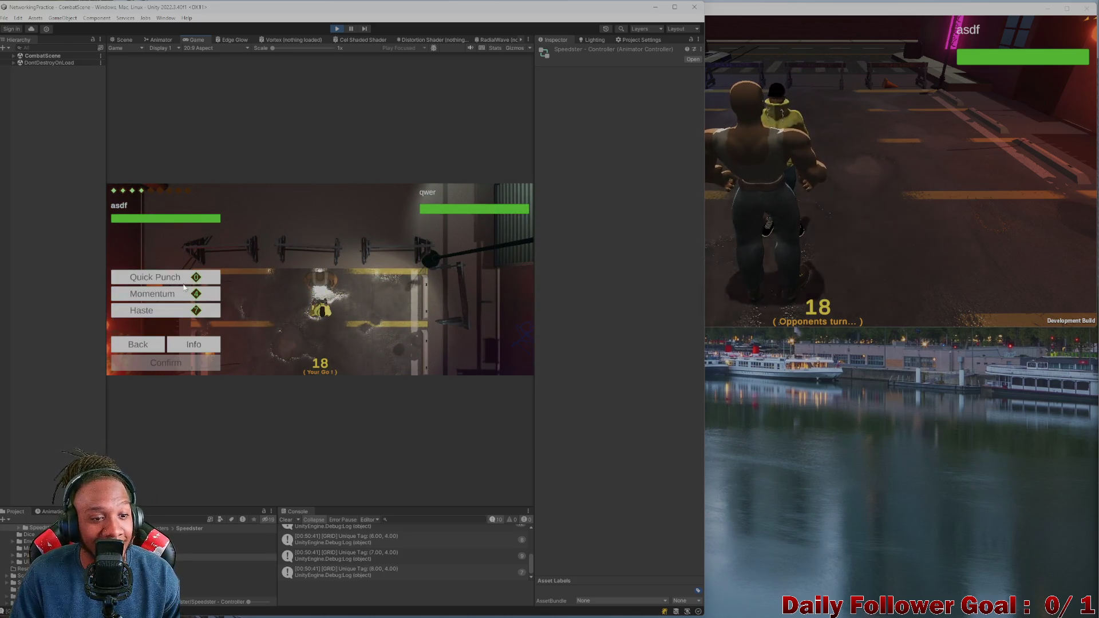
click(149, 362)
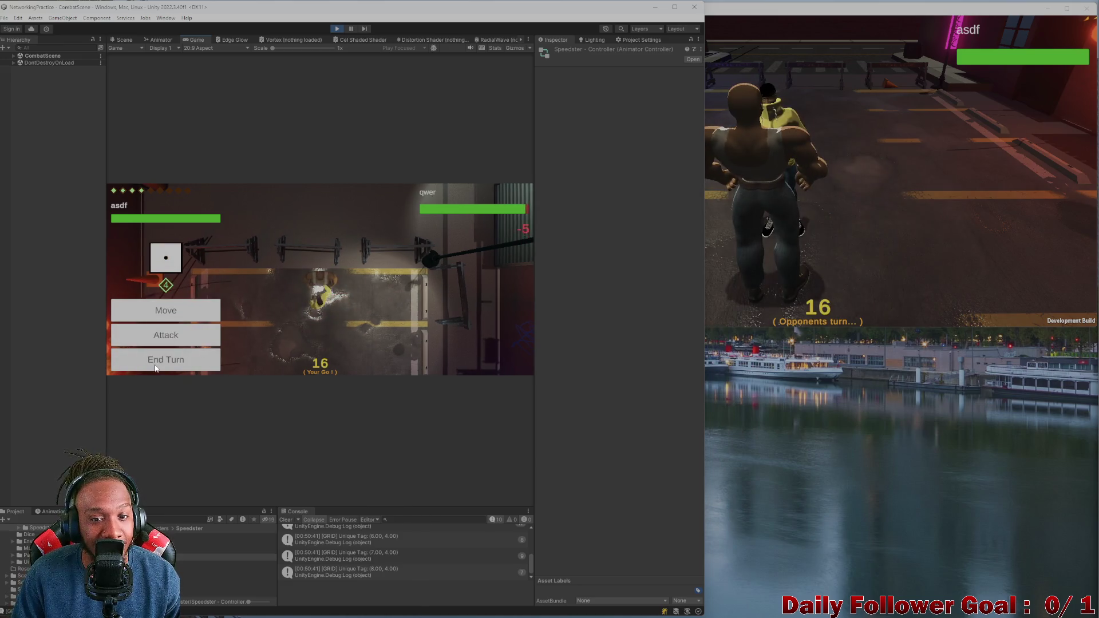
click(159, 333)
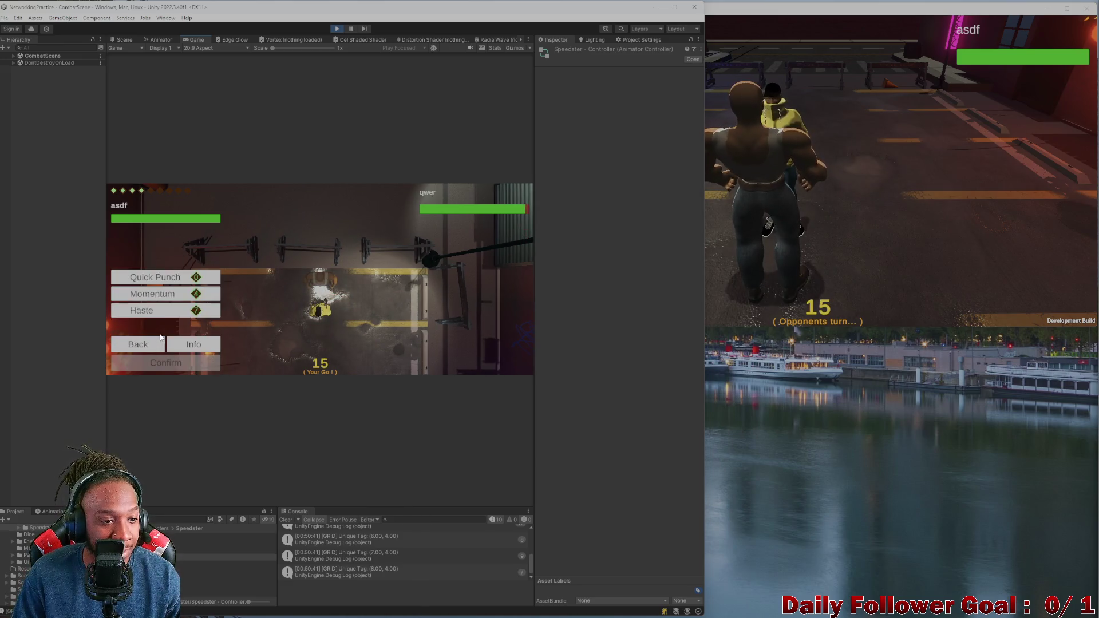
click(165, 277)
click(166, 363)
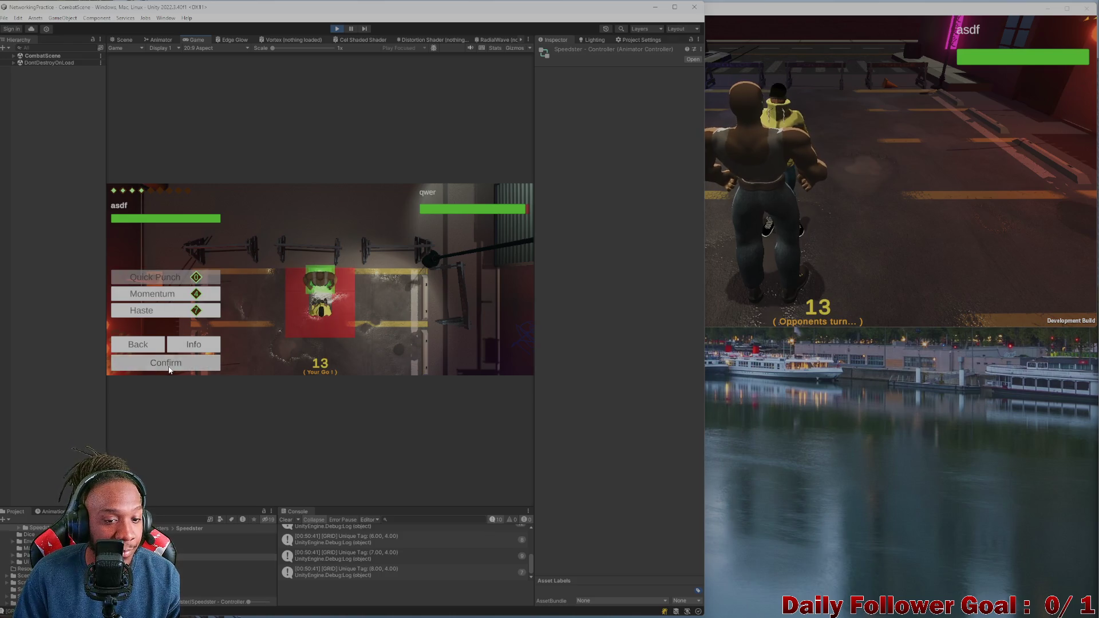
click(170, 354)
click(854, 202)
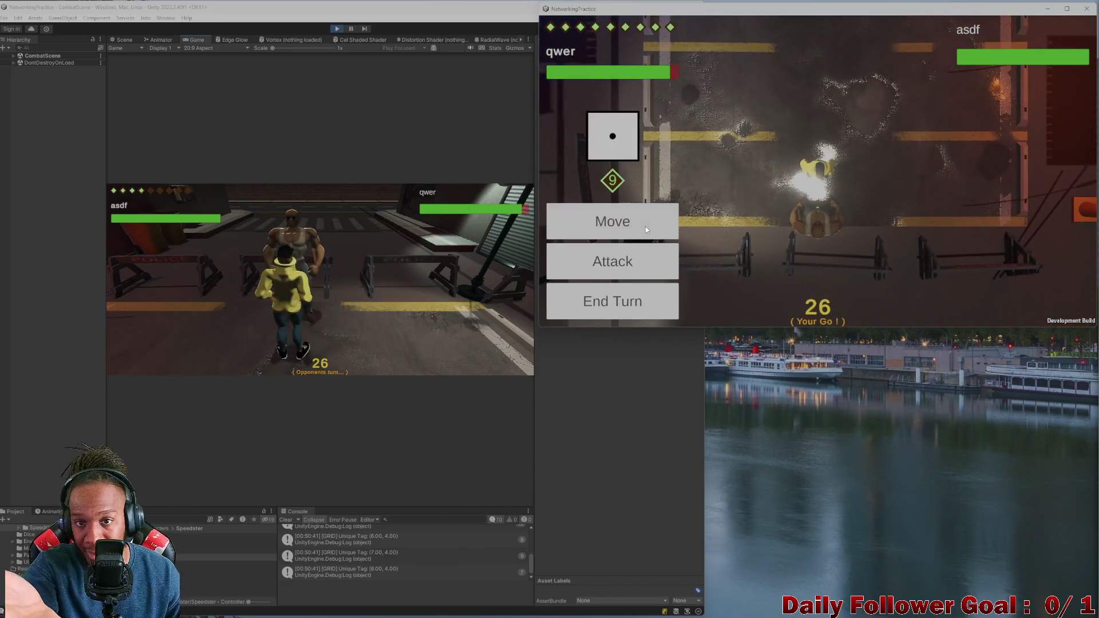
Step: As The Brawn, hit the Speedster with Haymaker twice
click(610, 262)
click(607, 174)
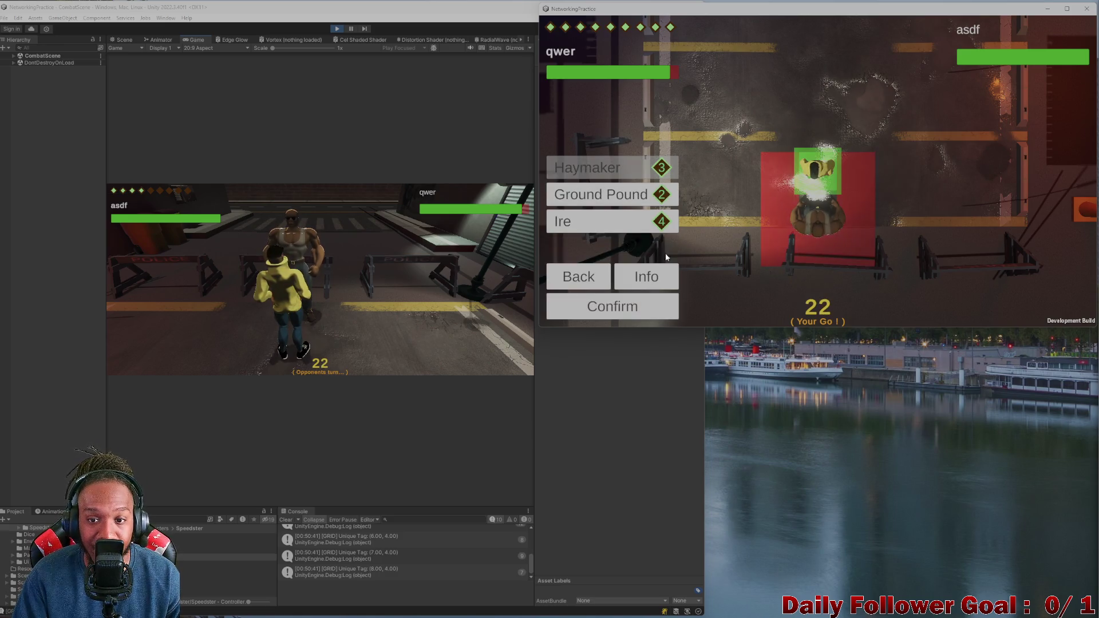
click(606, 305)
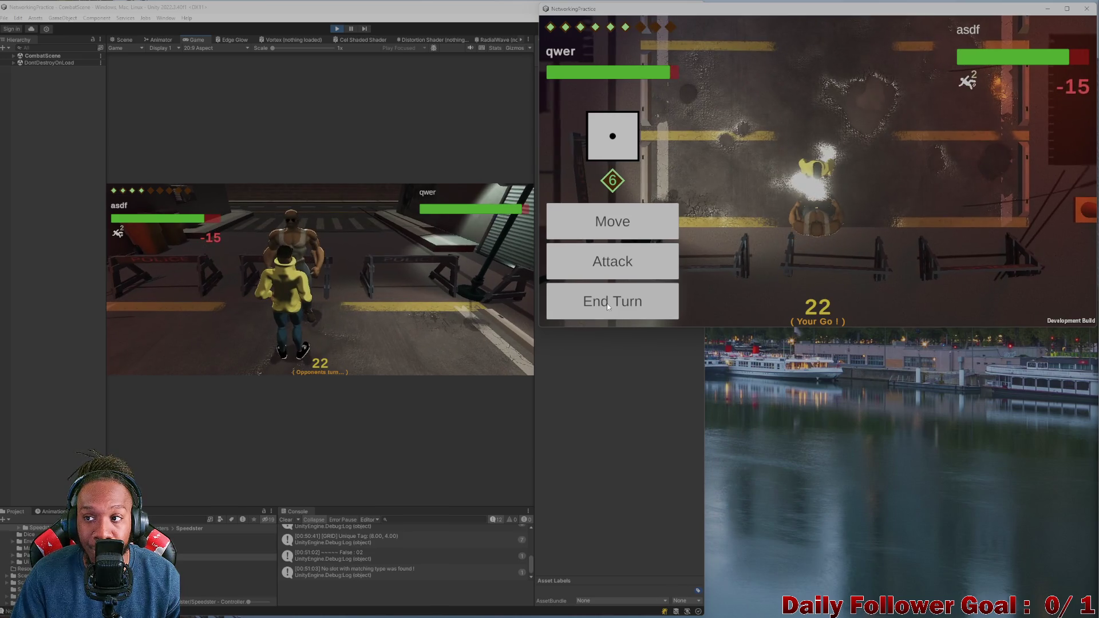
click(589, 263)
click(606, 168)
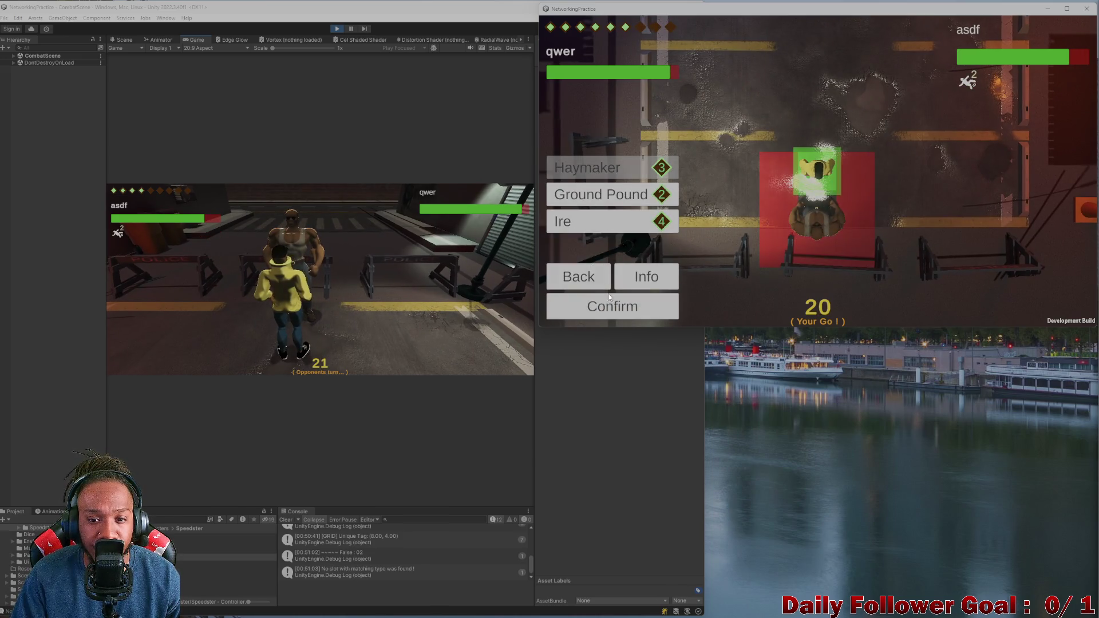
click(608, 307)
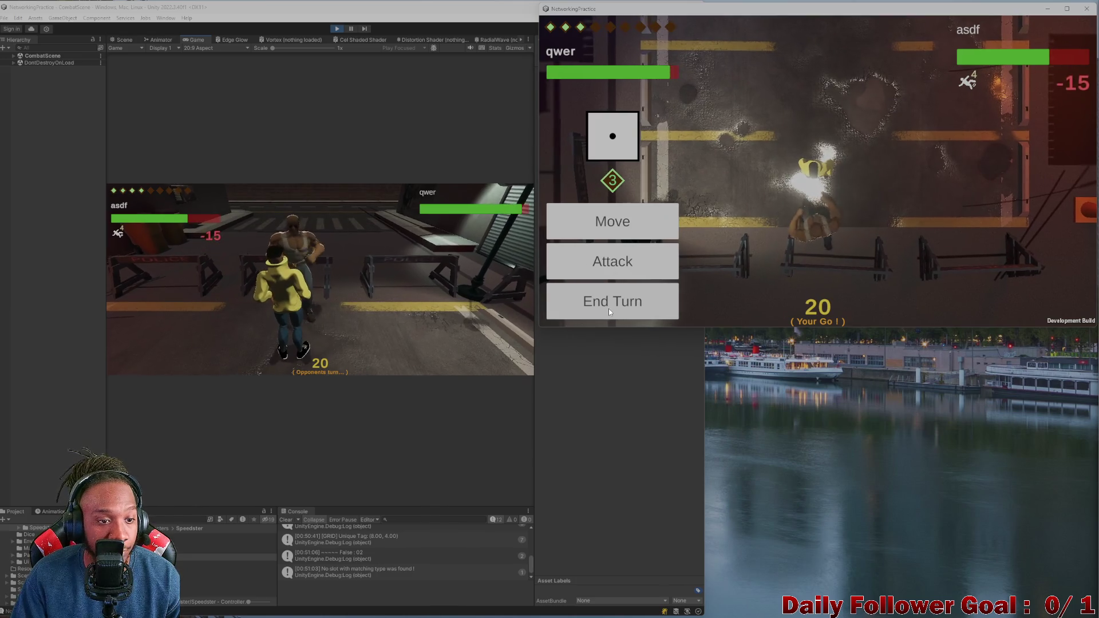
Step: Use The Brawn's Ground Pound on the Speedster and end its turn
click(603, 267)
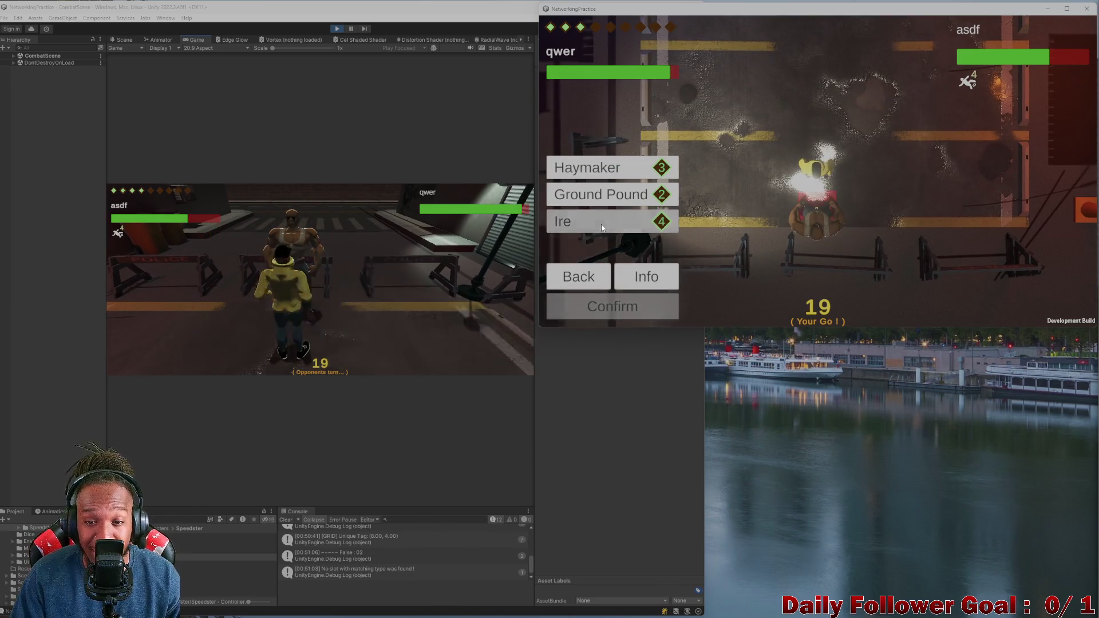
click(590, 195)
click(613, 306)
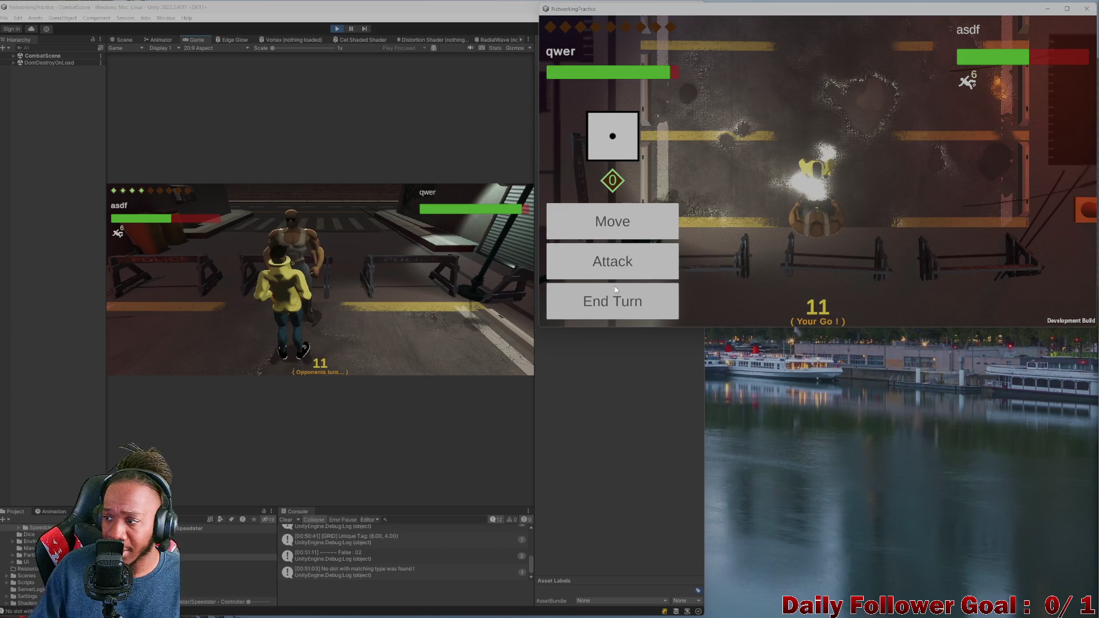
click(609, 308)
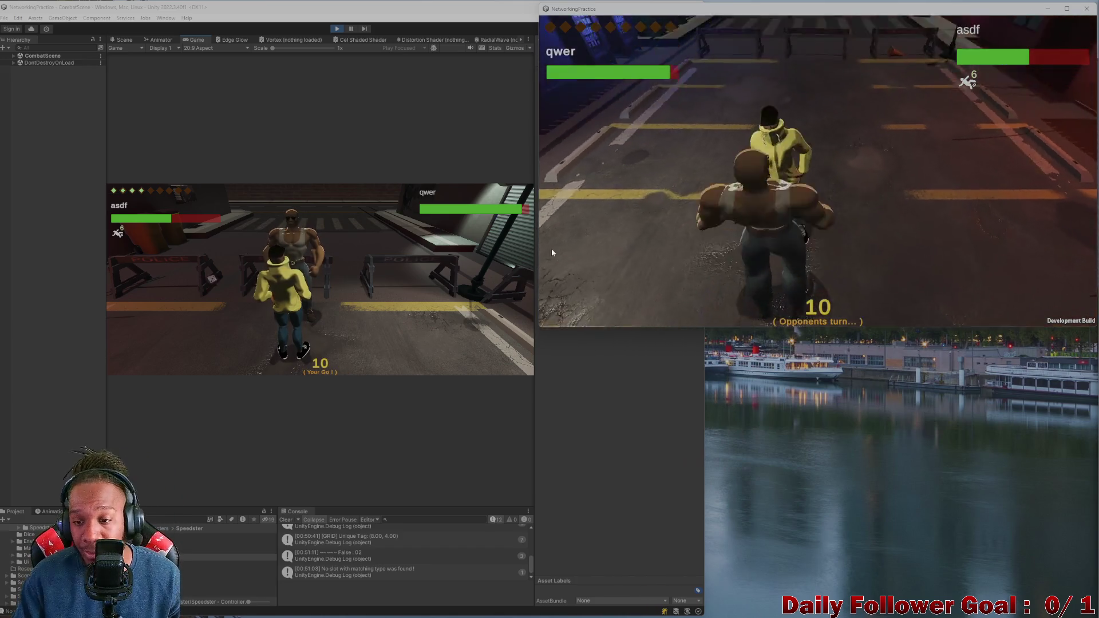
click(222, 282)
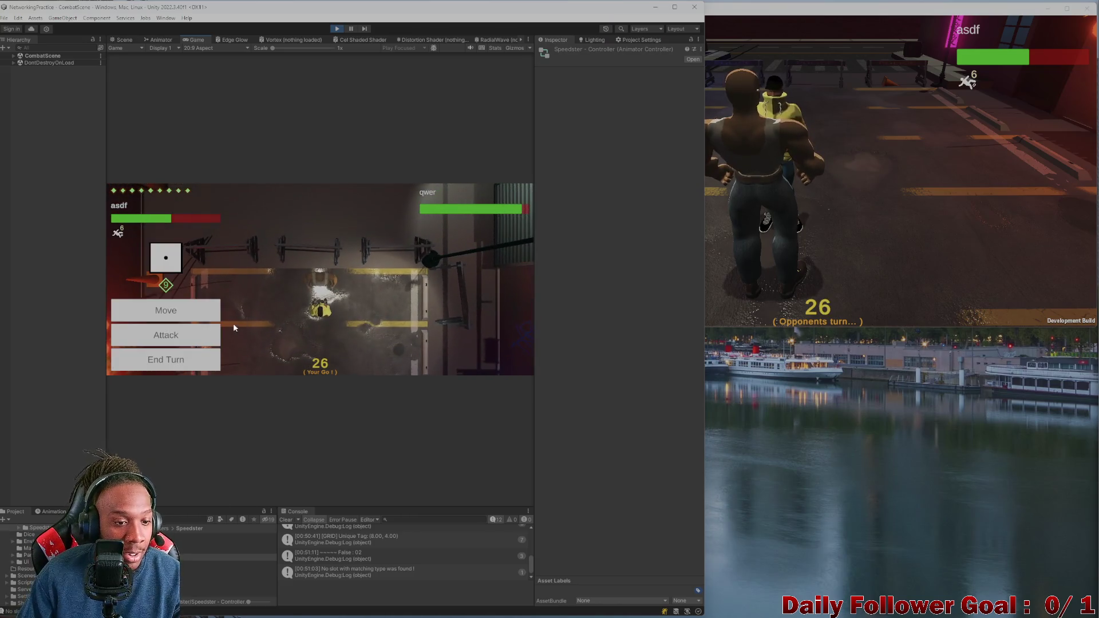
Step: Move the Speedster once, then plan an L-shaped path and cancel it
click(313, 311)
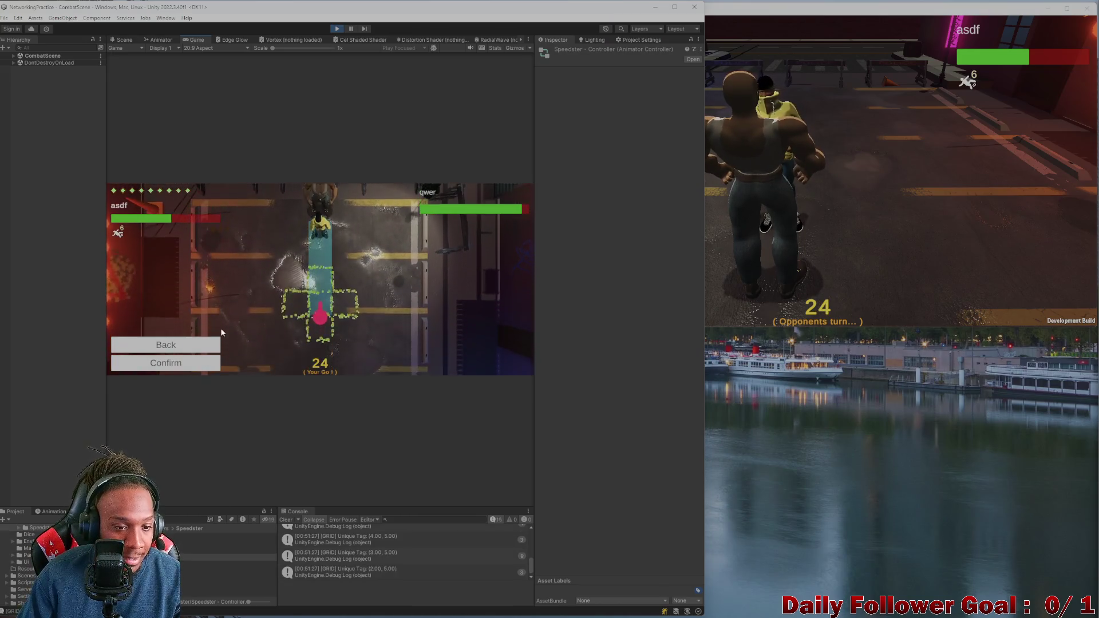
click(189, 361)
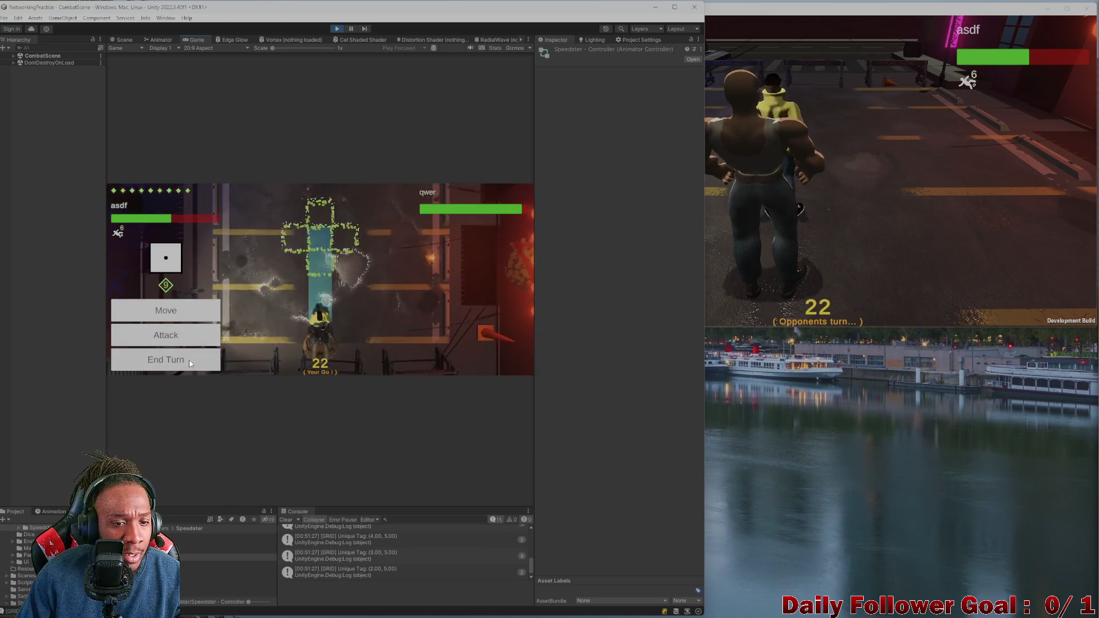
click(163, 314)
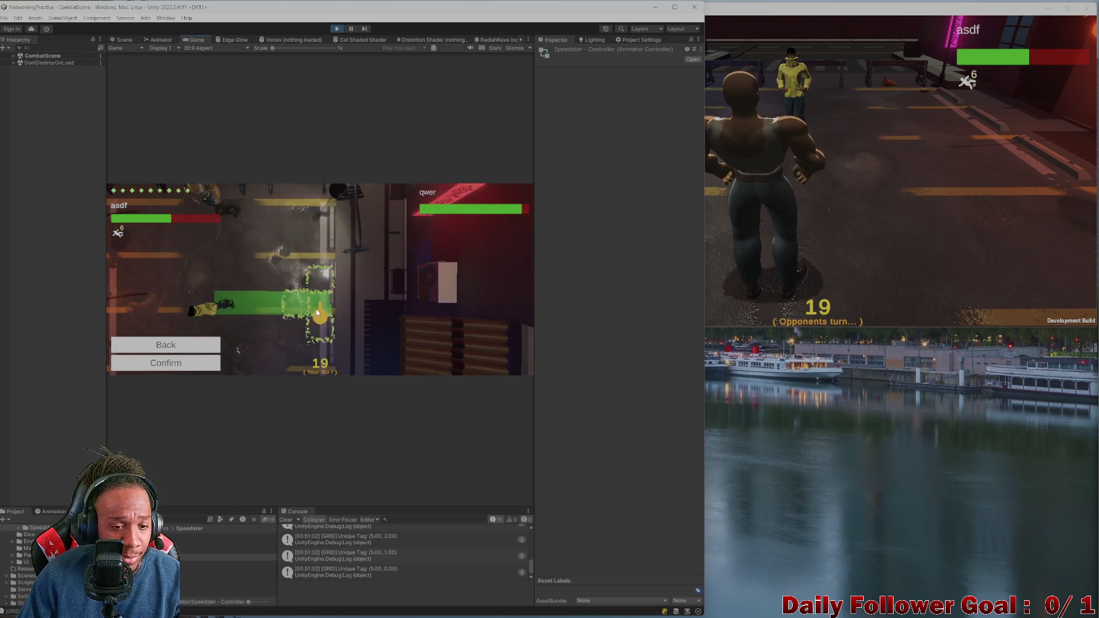
click(317, 338)
click(310, 345)
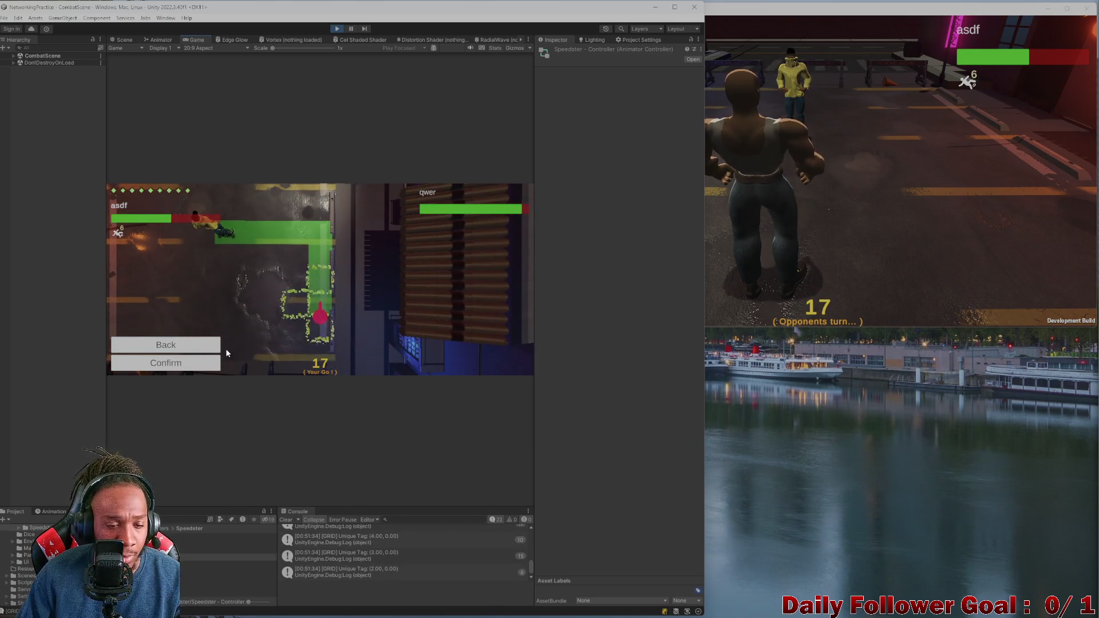
click(313, 333)
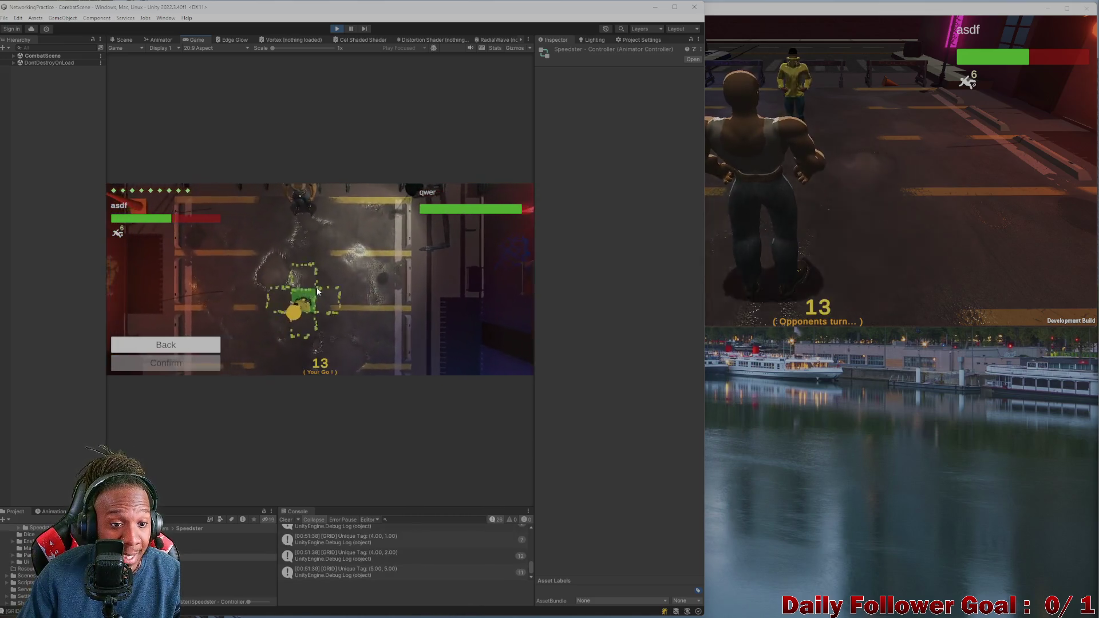
Step: Plan a path to a different tile and confirm two more Speedster moves
click(314, 298)
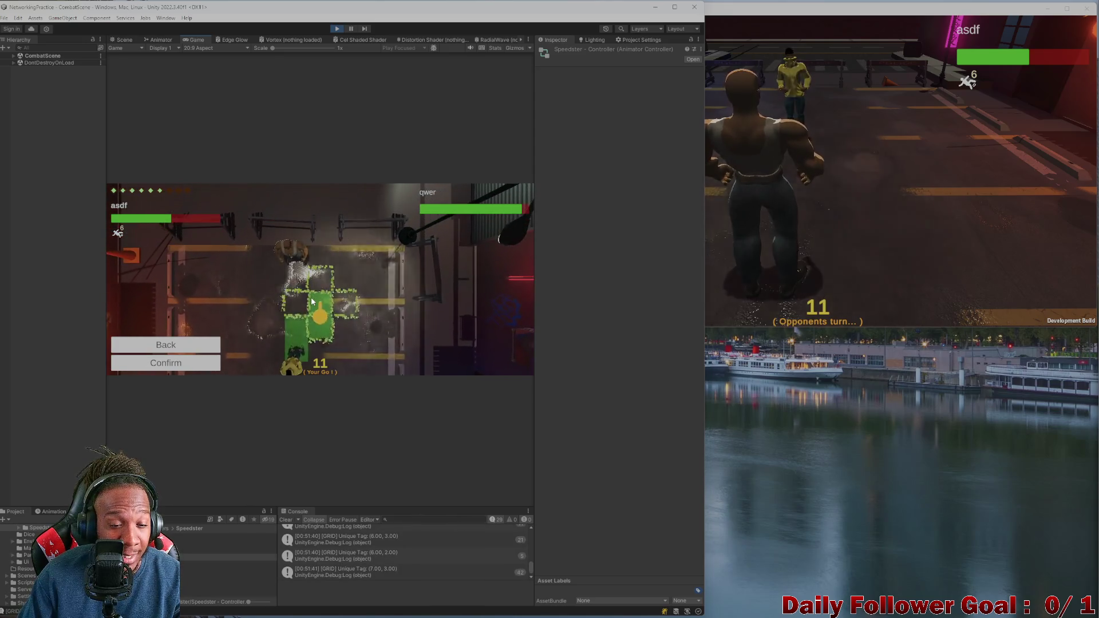
click(314, 269)
click(181, 365)
click(166, 312)
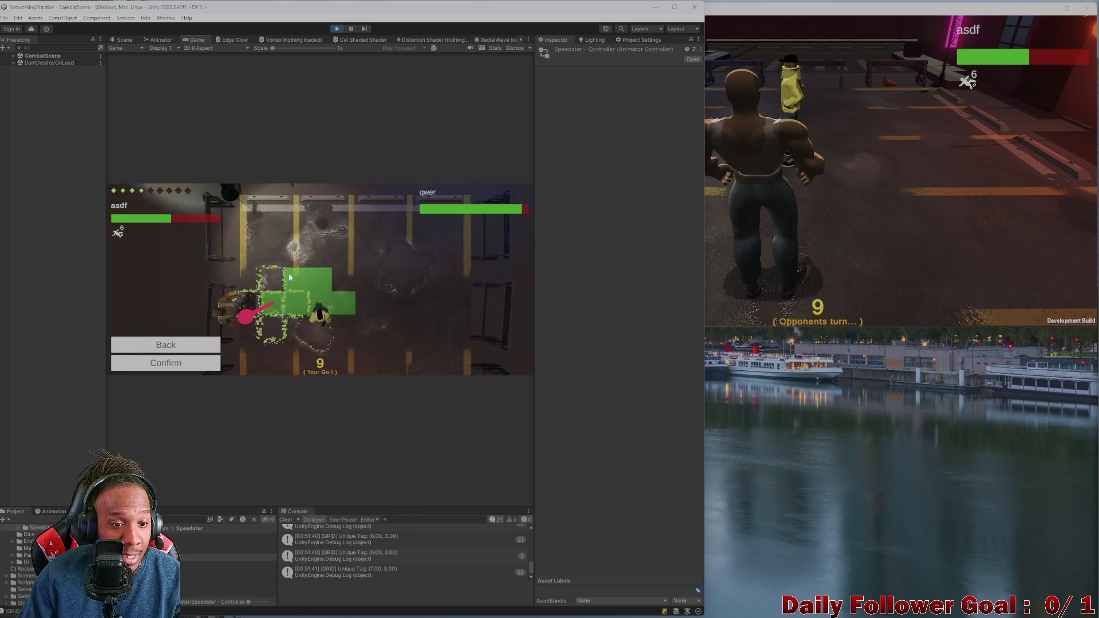
click(263, 311)
click(165, 363)
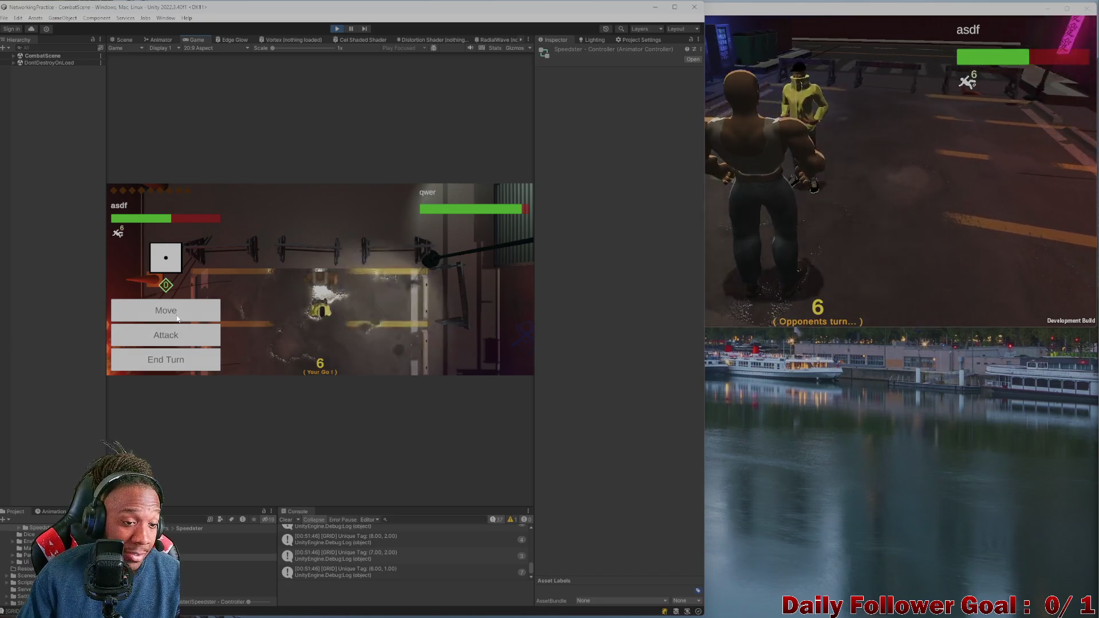
Step: Inspect a grid tag log's stack trace and end the Speedster's turn
click(321, 539)
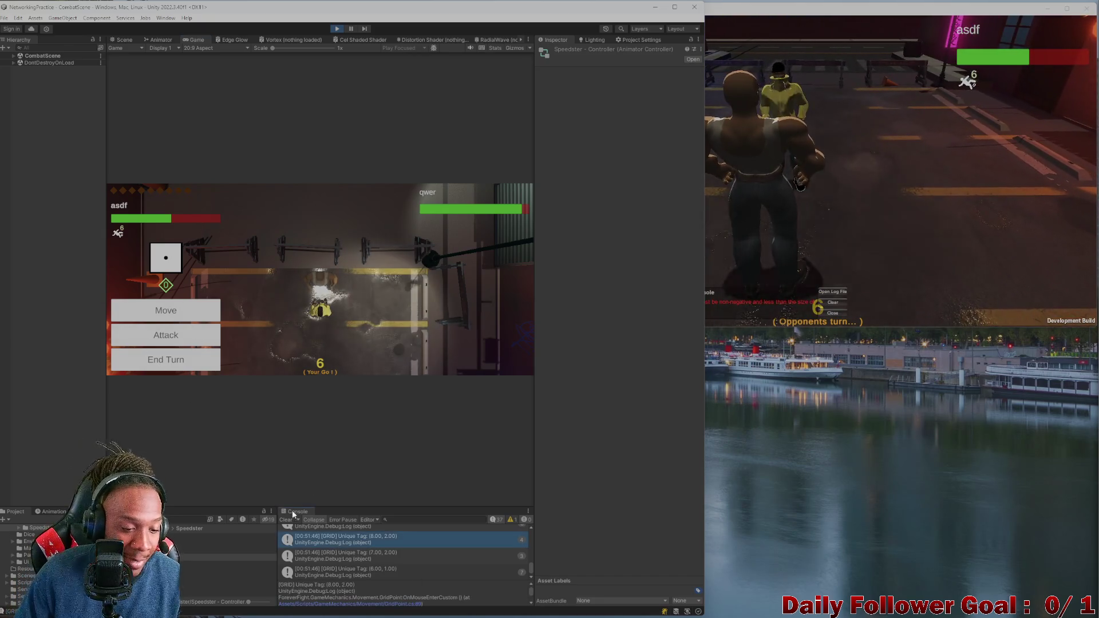
click(172, 360)
click(880, 180)
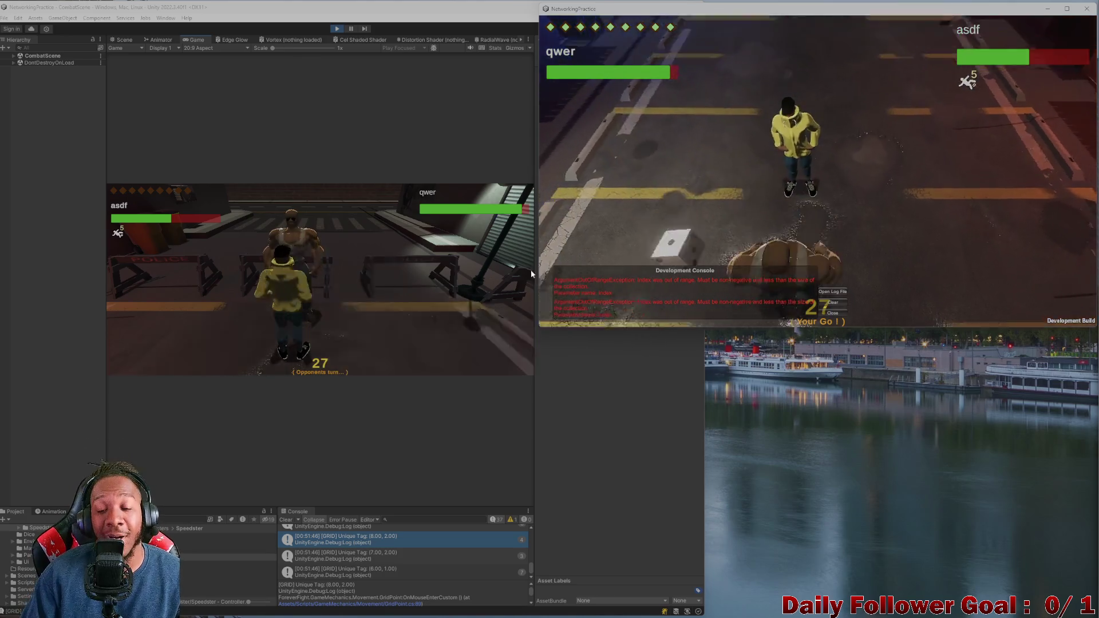
Step: Dismiss the build's error overlay, browse The Brawn's attacks, and clear the editor console
click(826, 314)
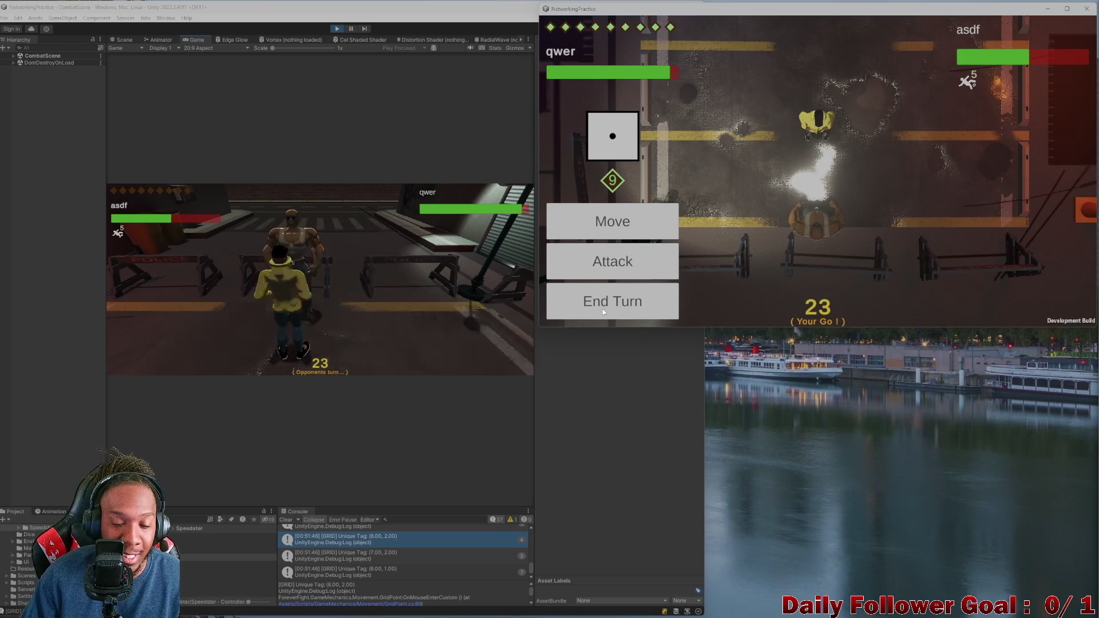
click(616, 275)
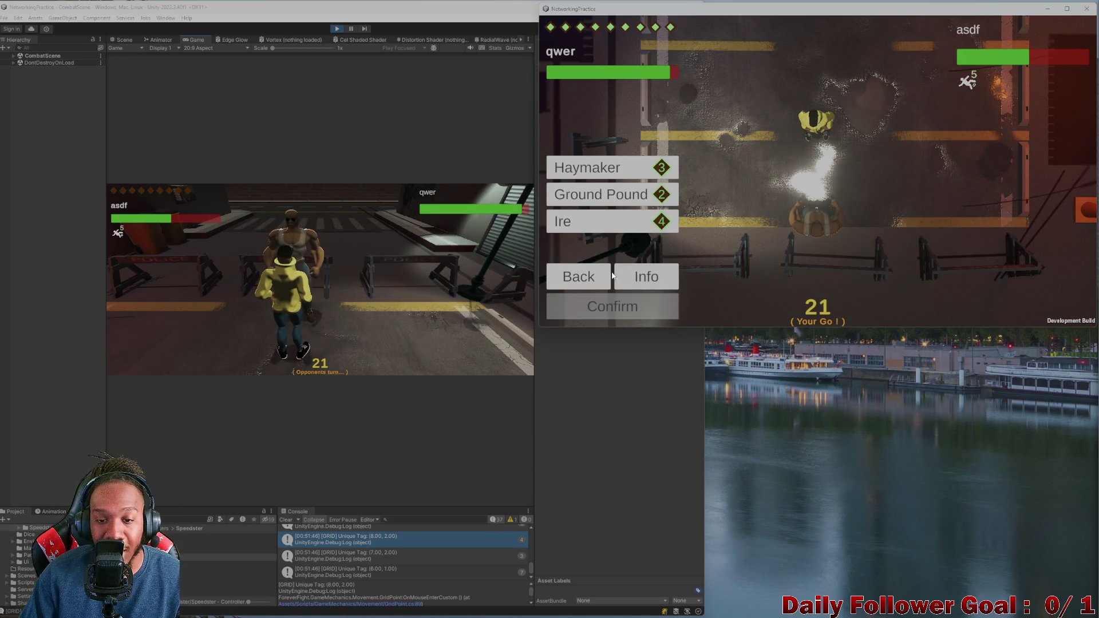
click(586, 279)
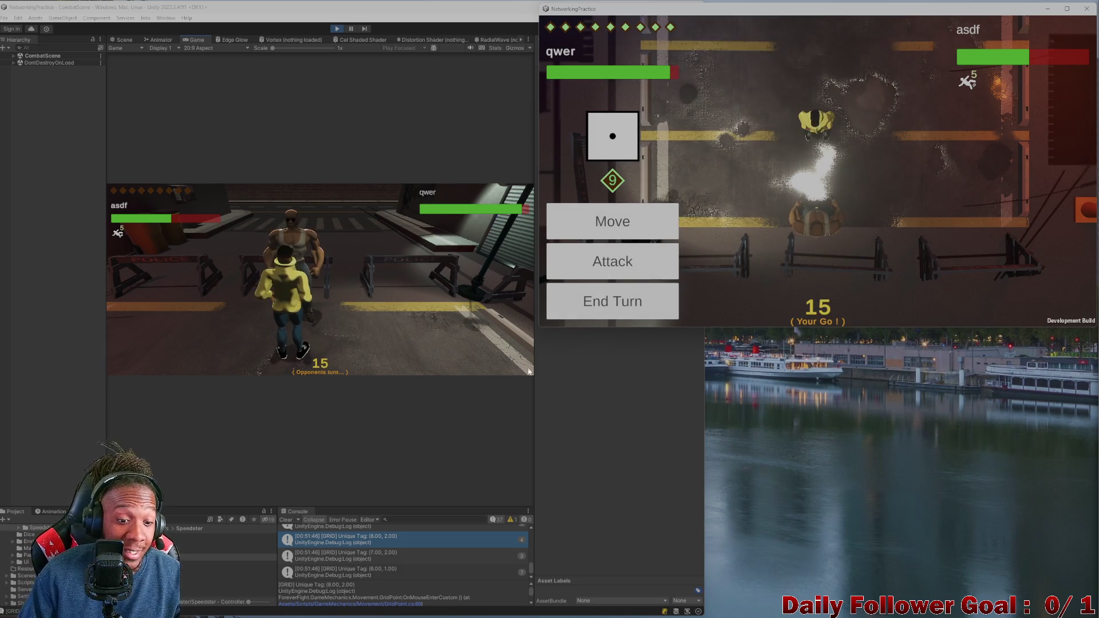
click(287, 521)
Step: Attack the opponent from the build client
click(717, 324)
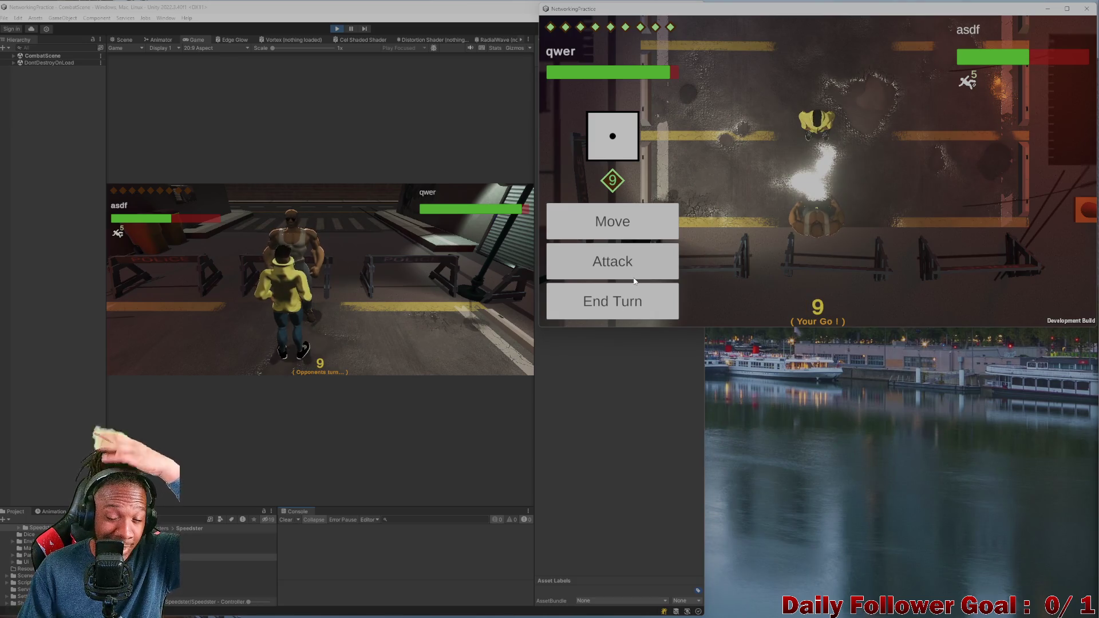
click(603, 265)
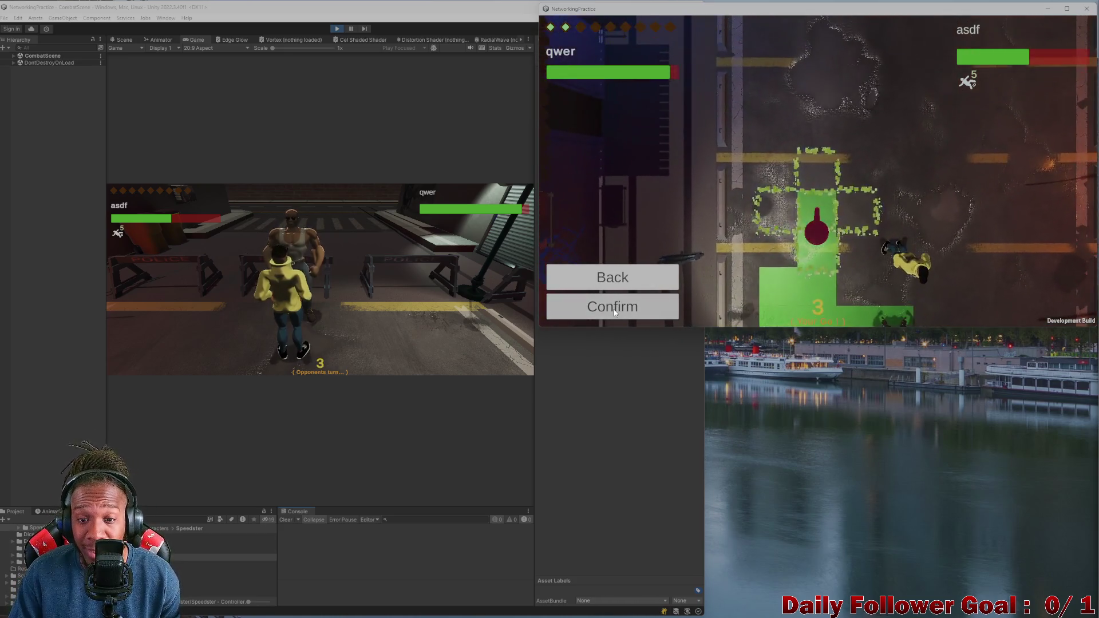
click(614, 309)
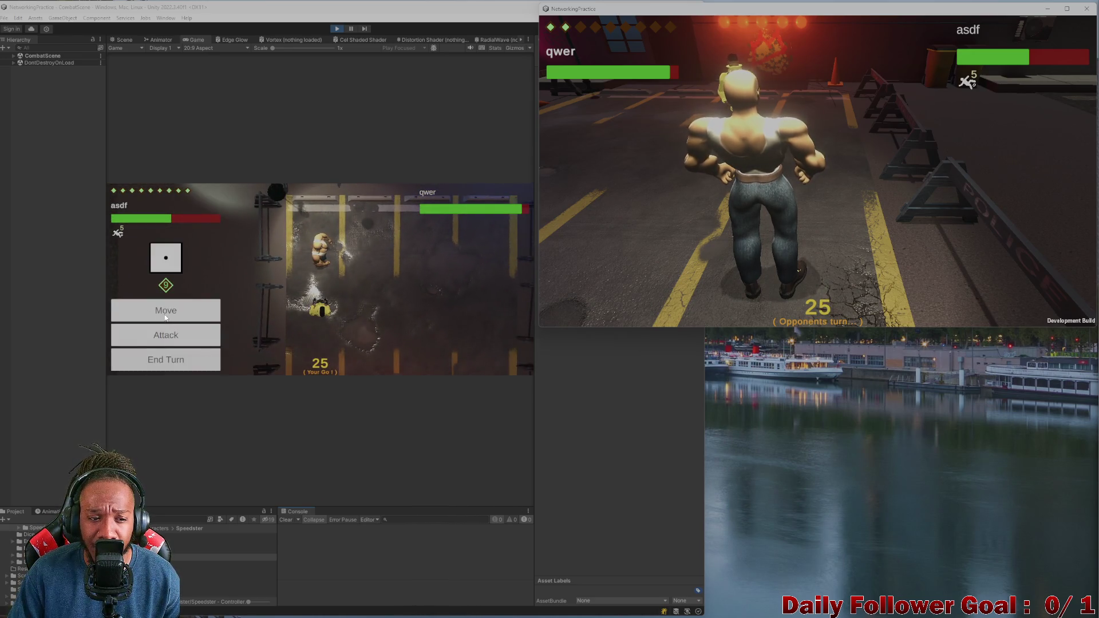
Step: Move the editor player to the tile on its left and inspect the out-of-range error
click(165, 312)
click(259, 306)
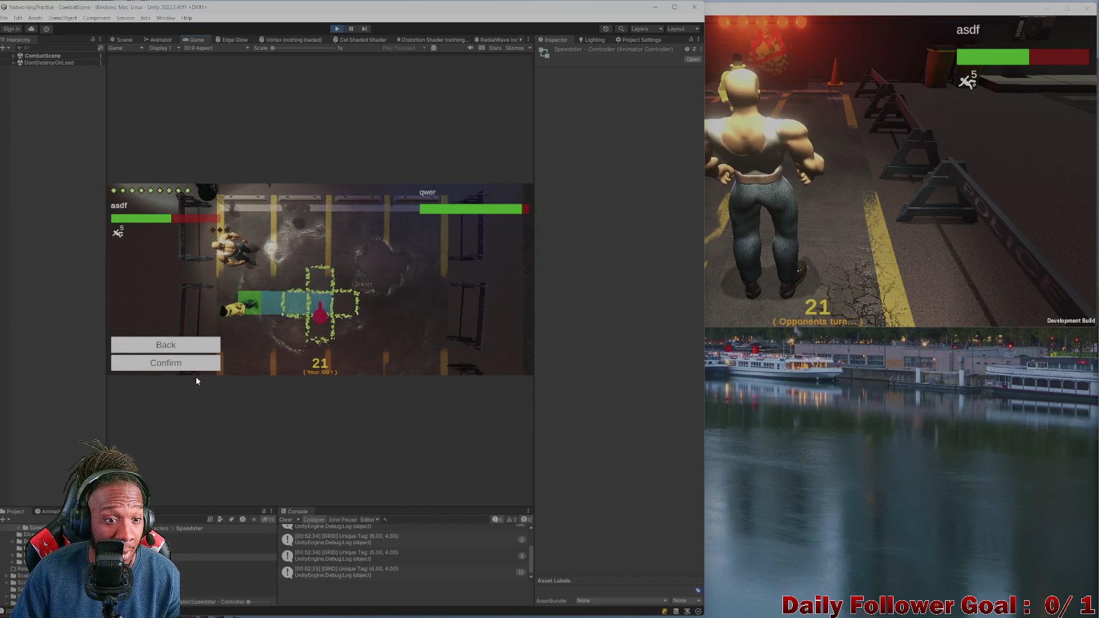
click(205, 363)
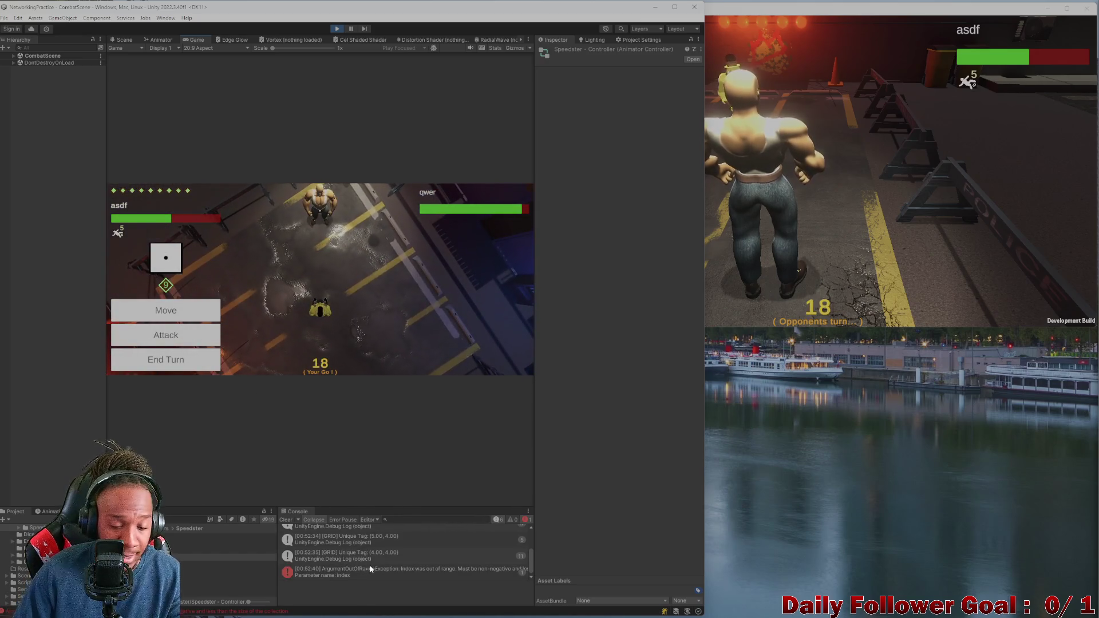
click(389, 578)
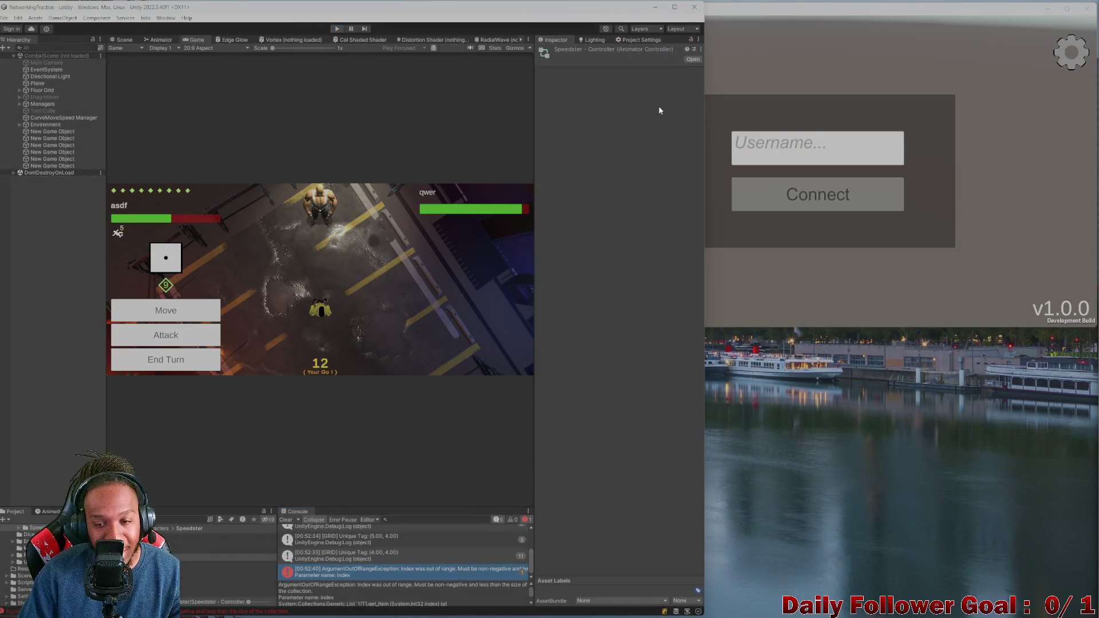
Step: Clear the Unity console and bring the Visual Studio debugging session to the front
click(1034, 292)
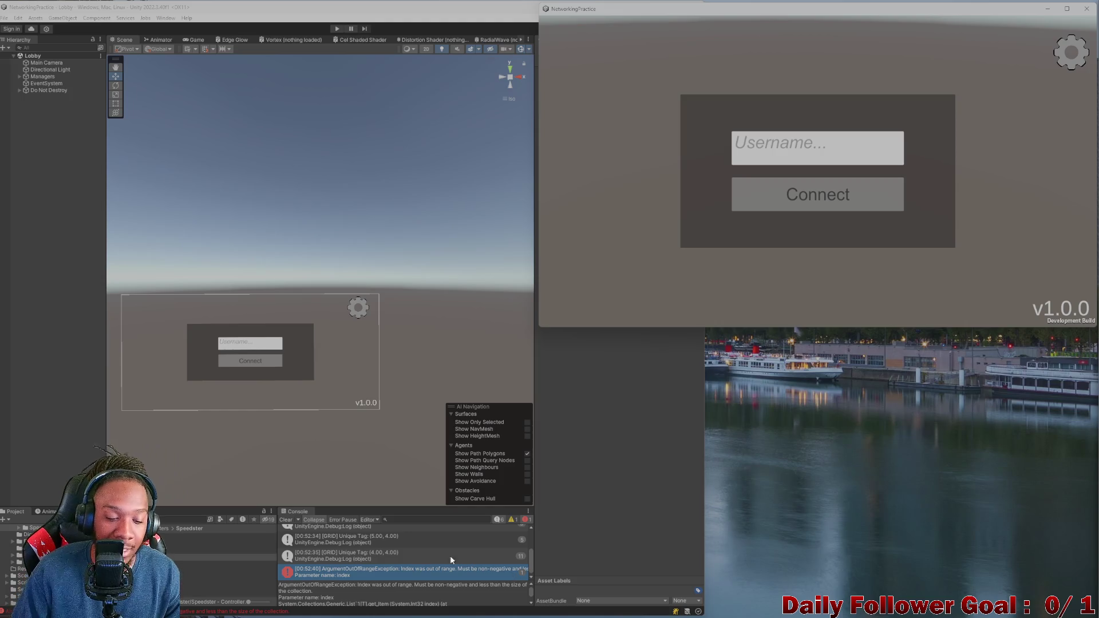
click(285, 520)
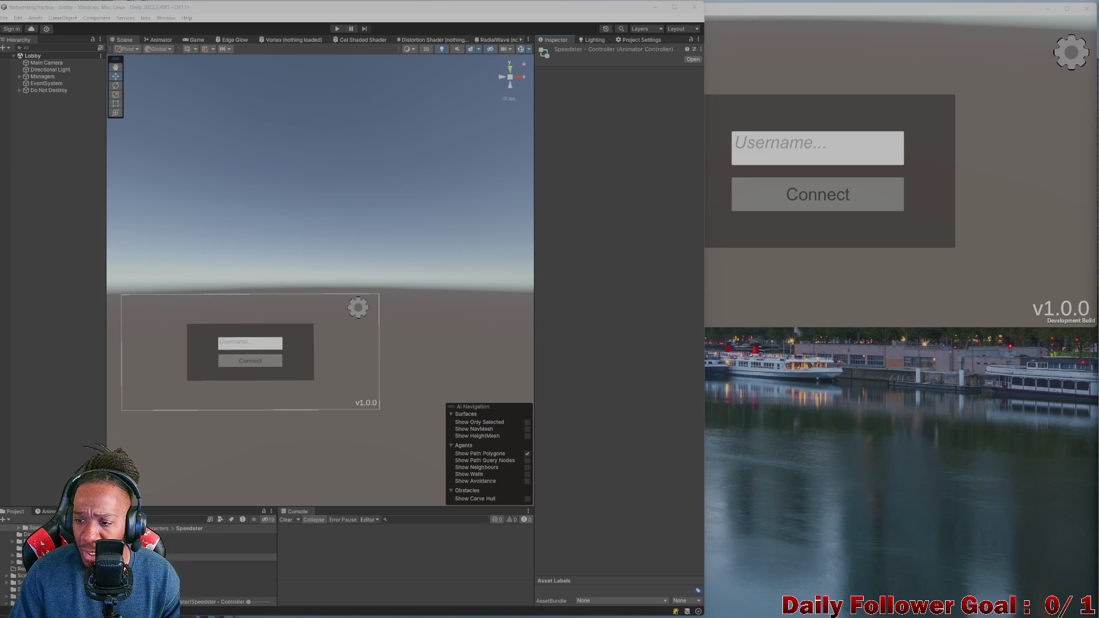
mouse_move(312, 591)
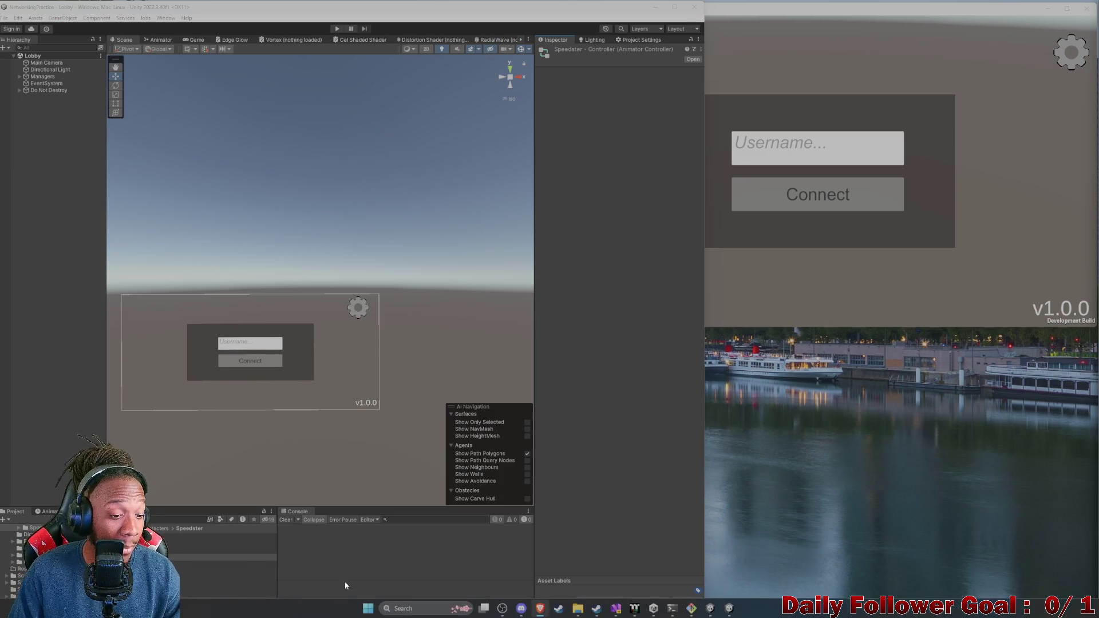
mouse_move(616, 608)
click(569, 547)
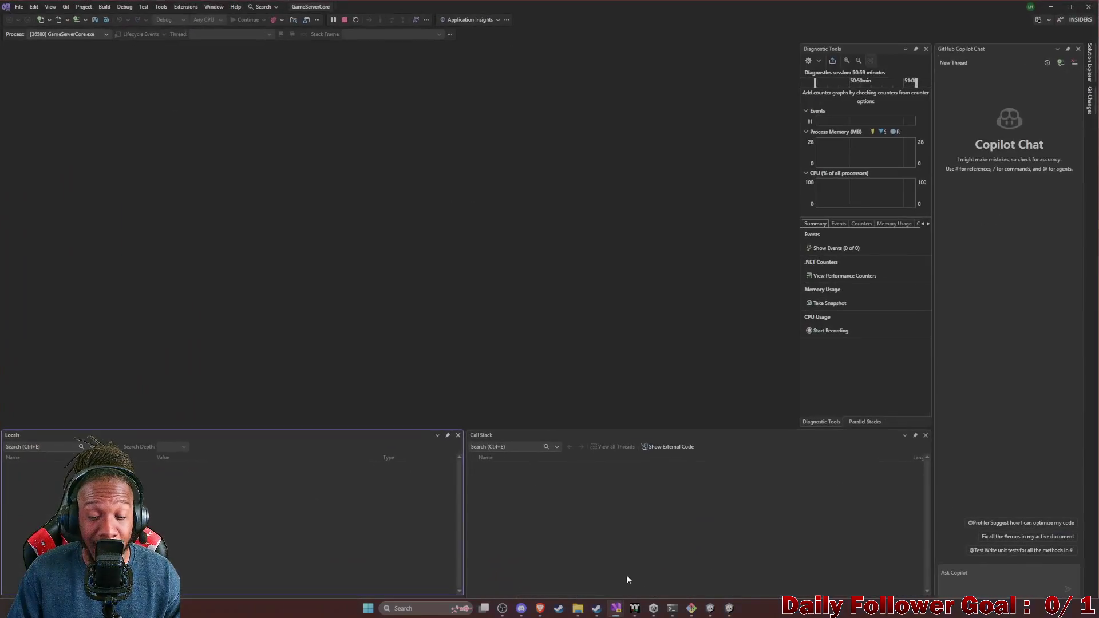
Step: Open the ToDo notes file in the NetworkingPractice code window
click(567, 572)
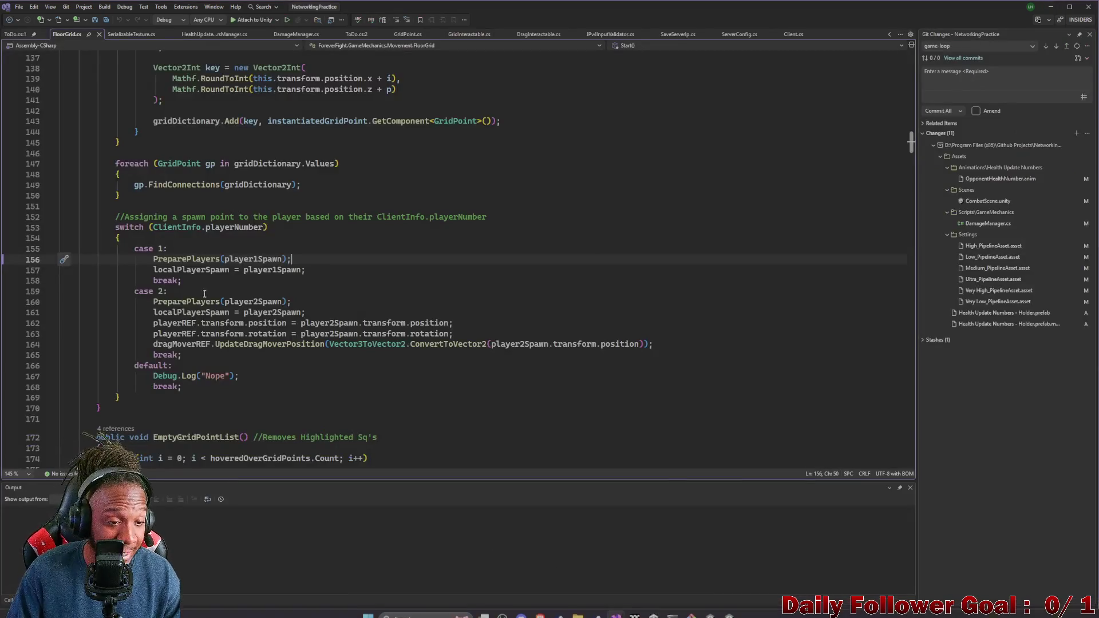
scroll(179, 166, up, 3)
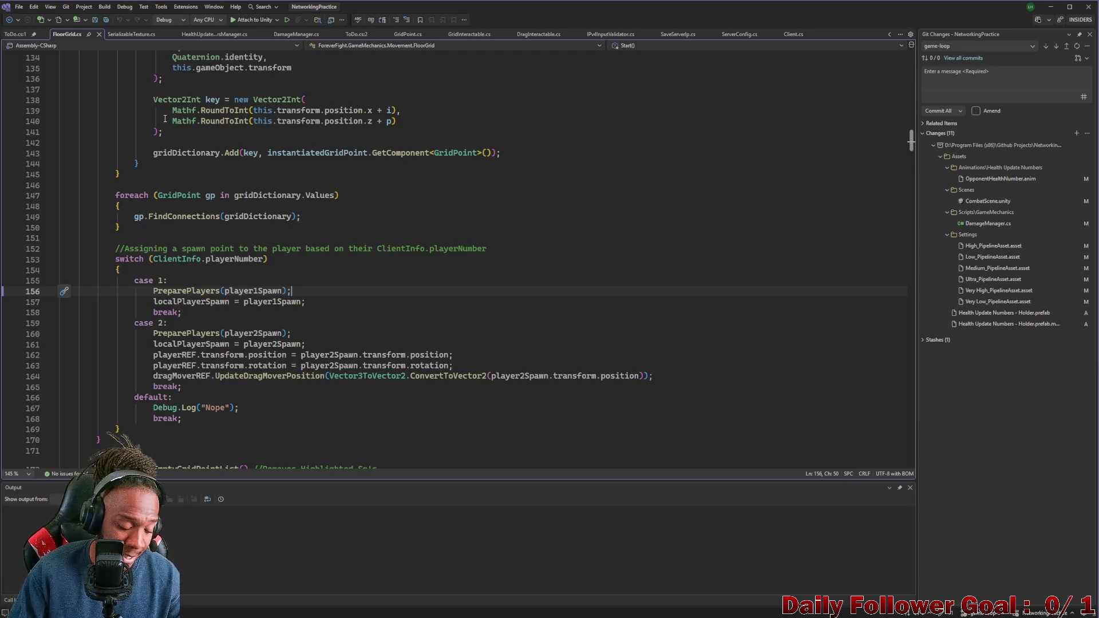
click(16, 34)
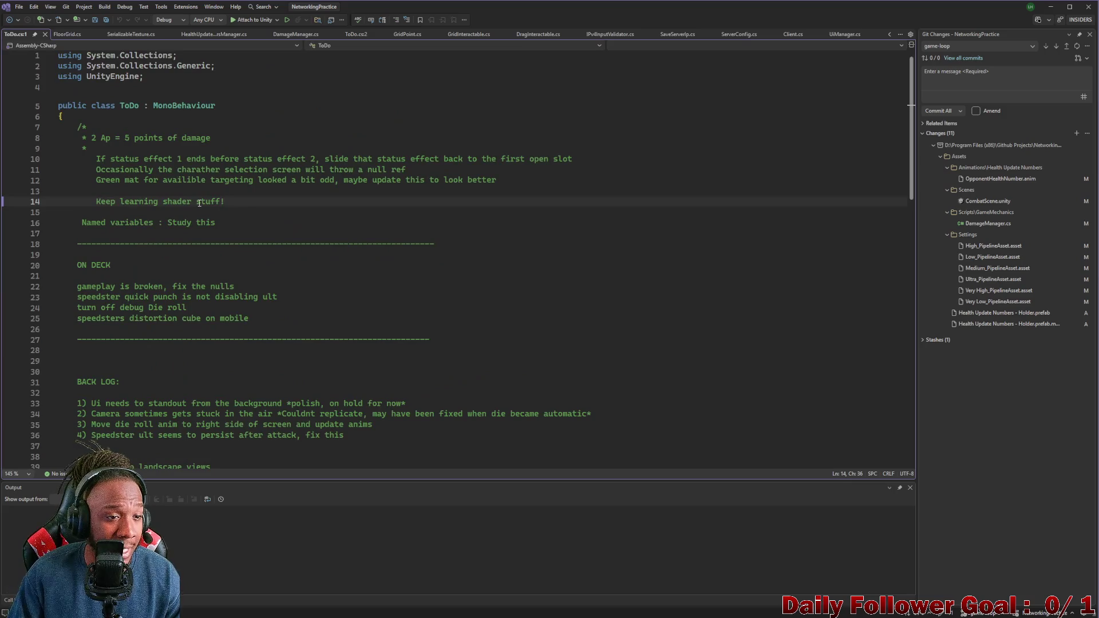
scroll(202, 221, down, 2)
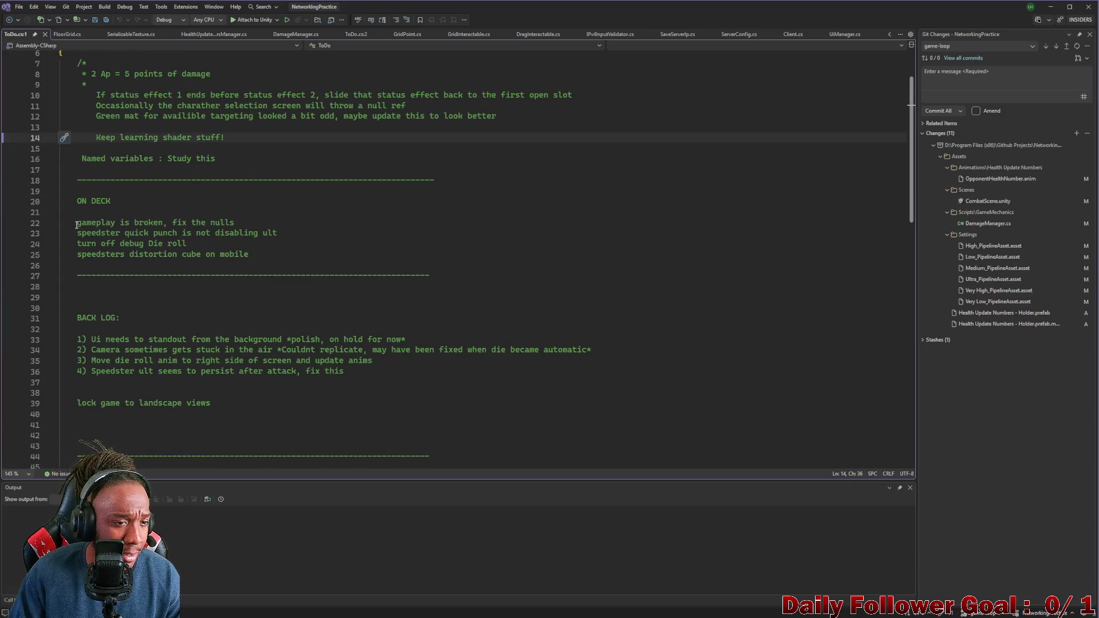
Step: Add 'disable ui while animating' under ON DECK and save ToDo.cs
mouse_move(75, 226)
mouse_down()
mouse_move(152, 235)
mouse_move(227, 224)
mouse_up()
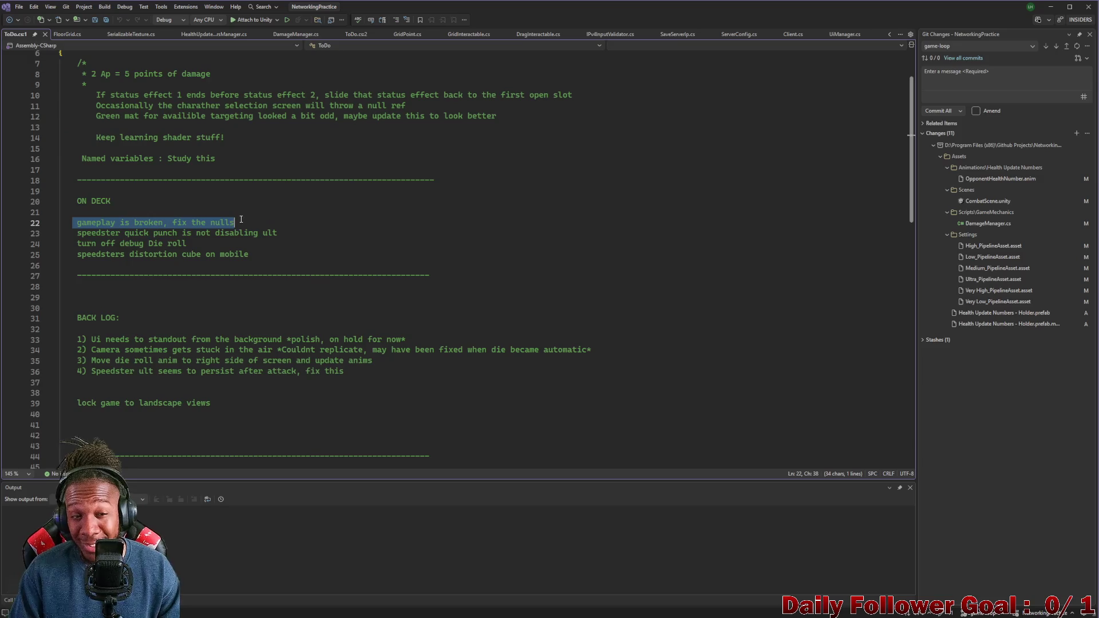
click(267, 222)
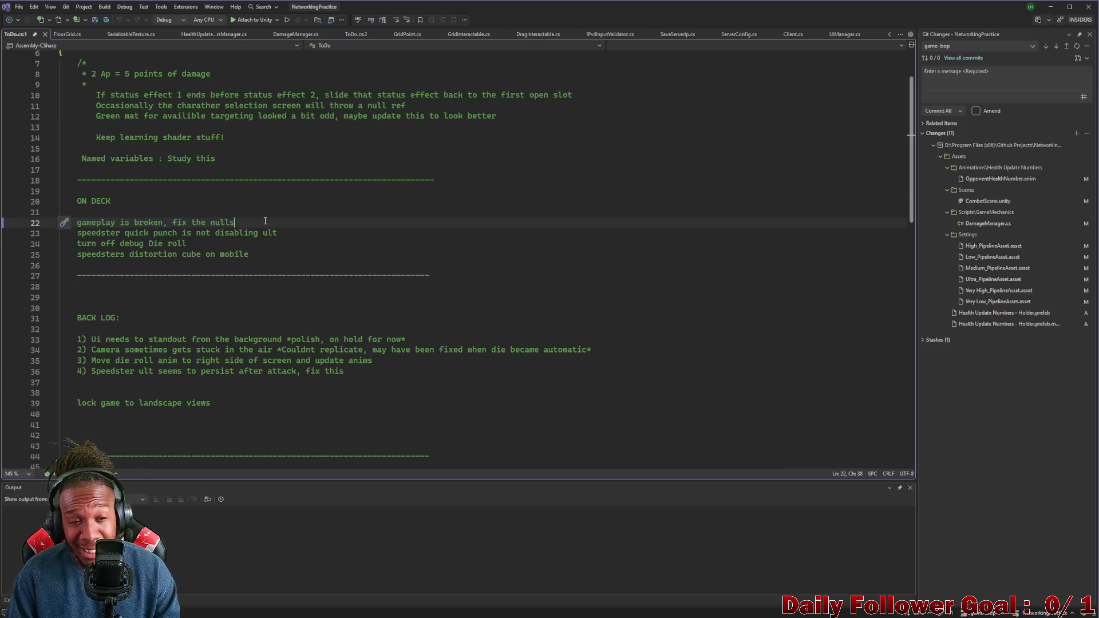
key(Return)
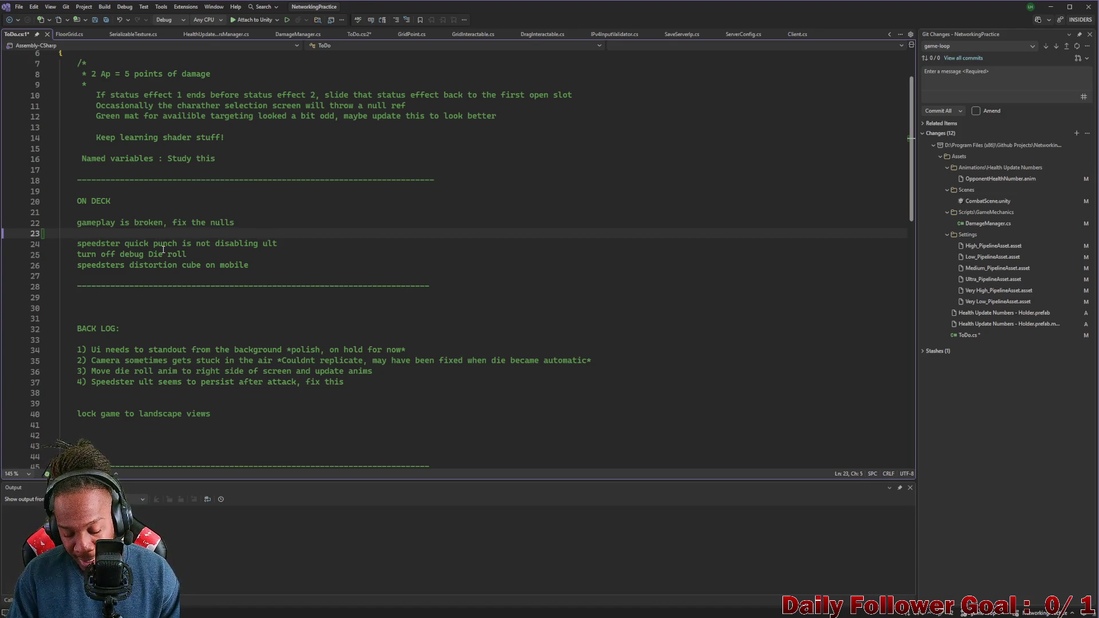
text(disaple)
key(BackSpace)
key(BackSpace)
text(bl)
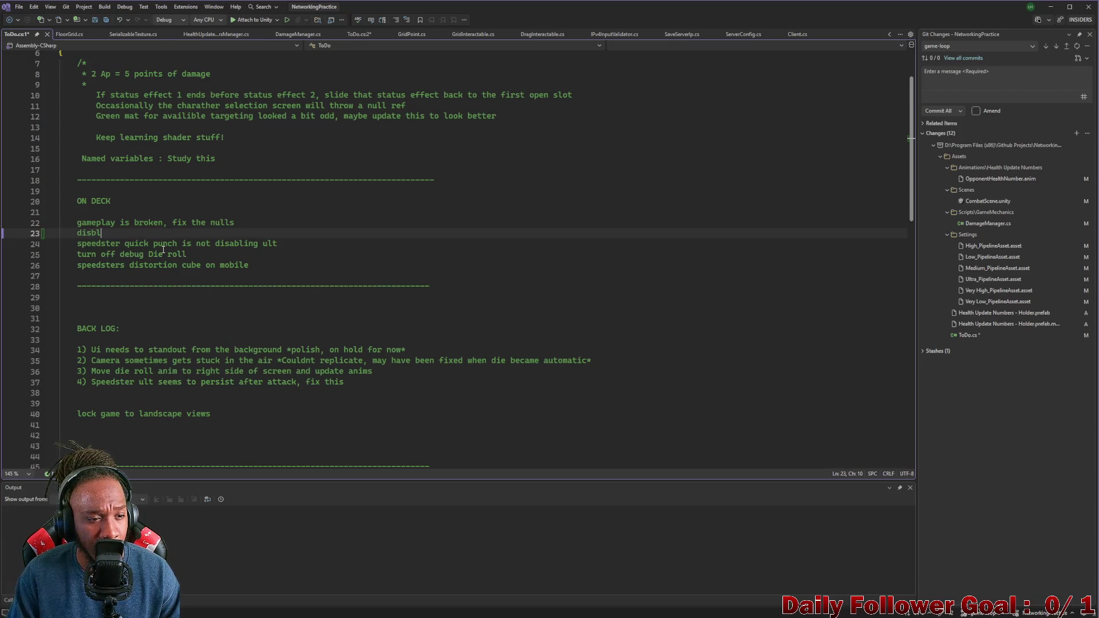
key(BackSpace)
key(BackSpace)
key(BackSpace)
text(abl.e)
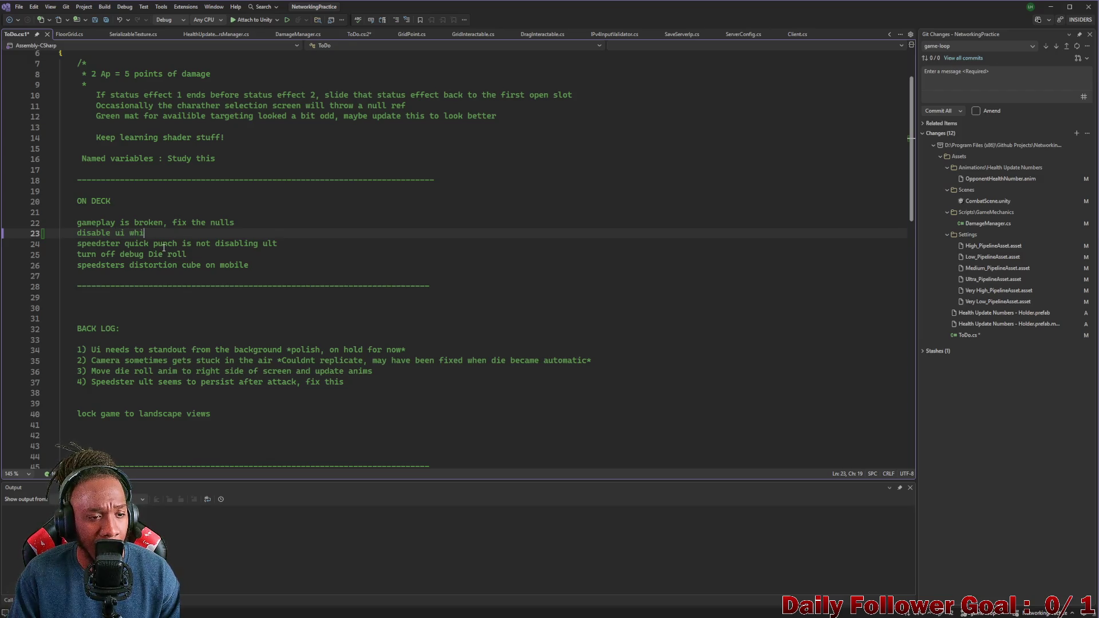
key(BackSpace)
text(le animating)
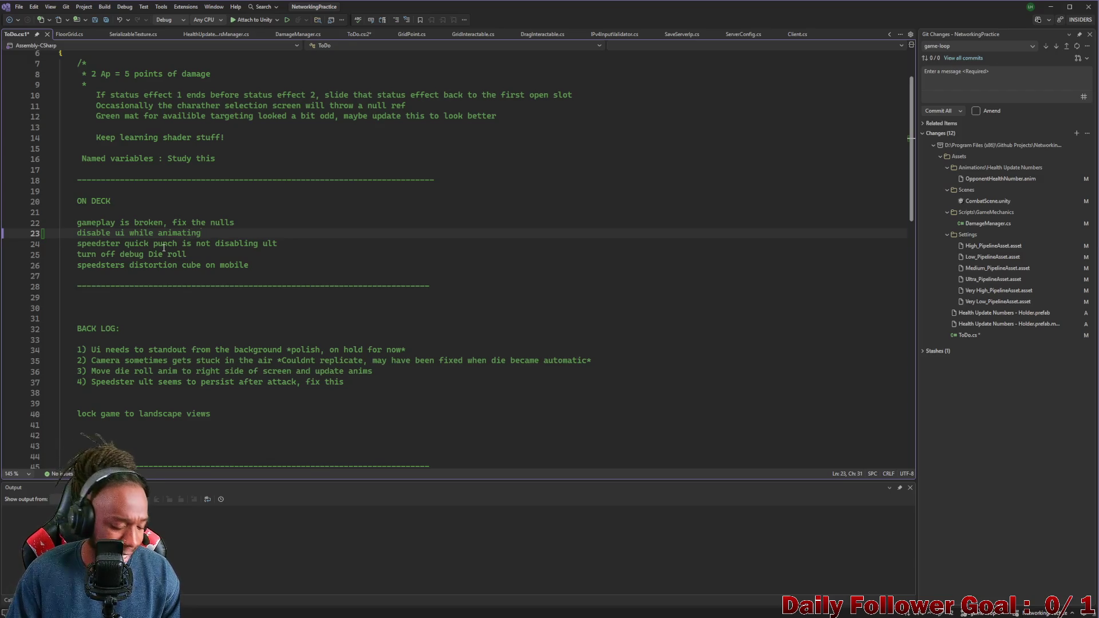
key(ctrl+s)
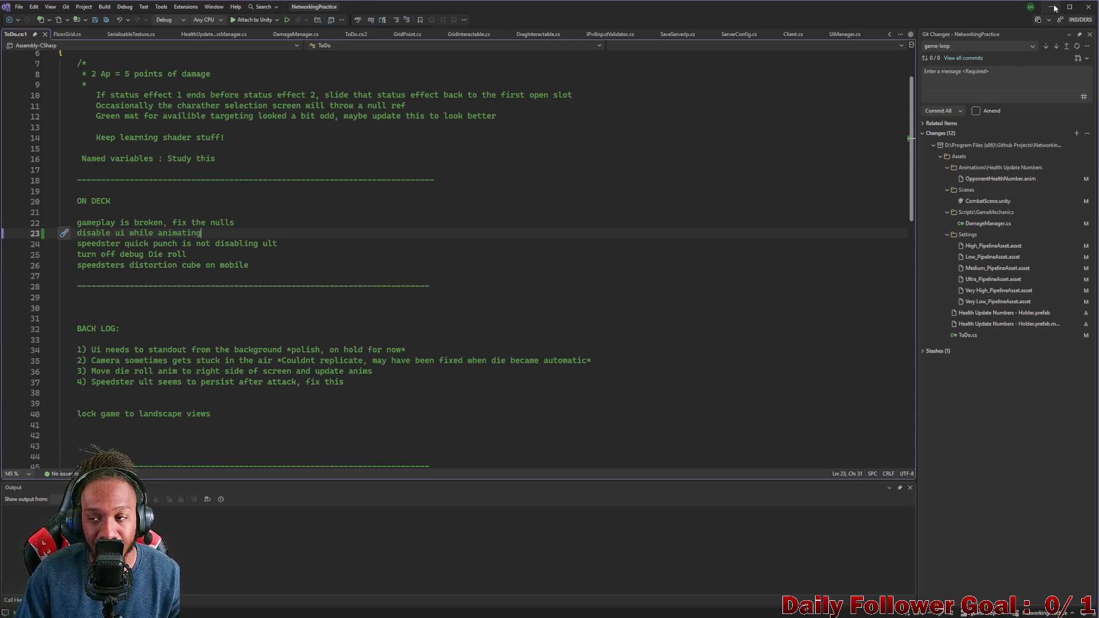
Step: Minimize both Visual Studio windows and close the game build window
click(1055, 7)
click(1050, 7)
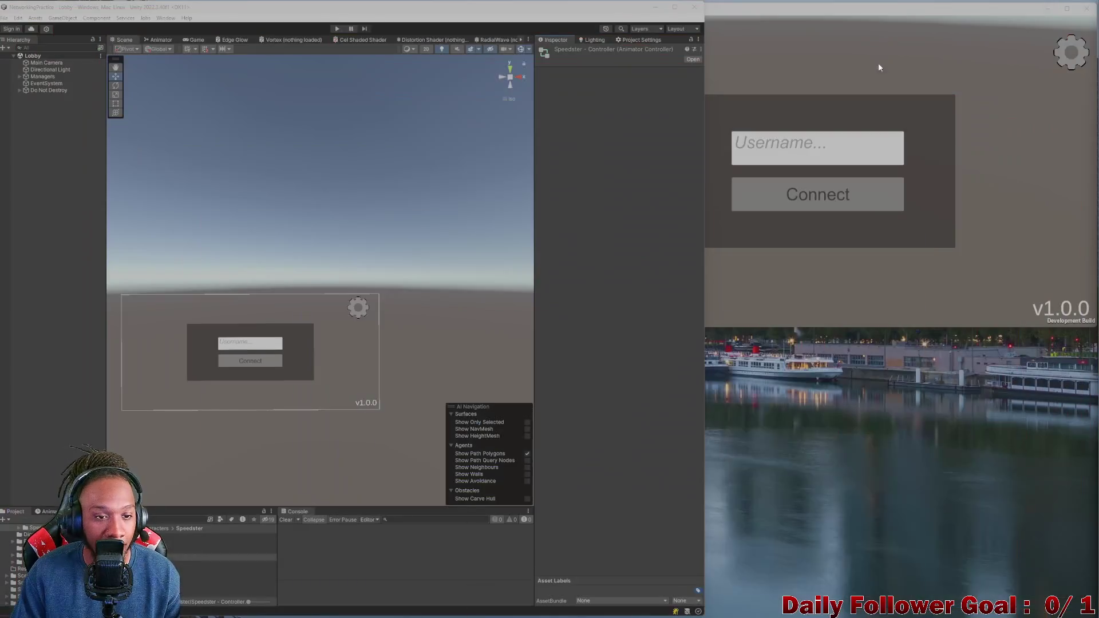
click(1087, 8)
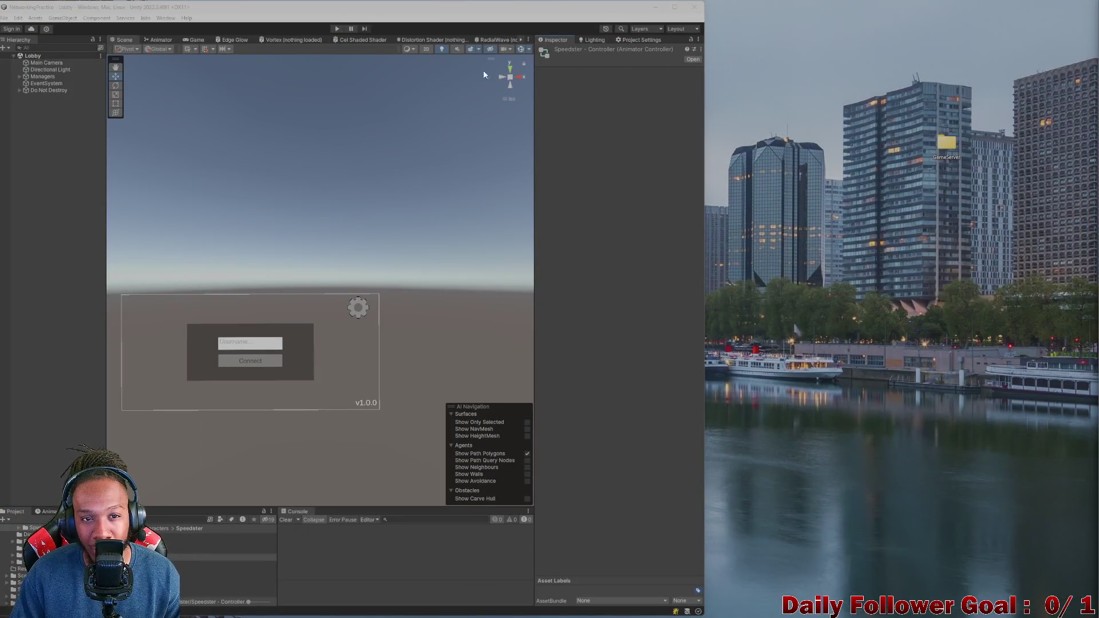